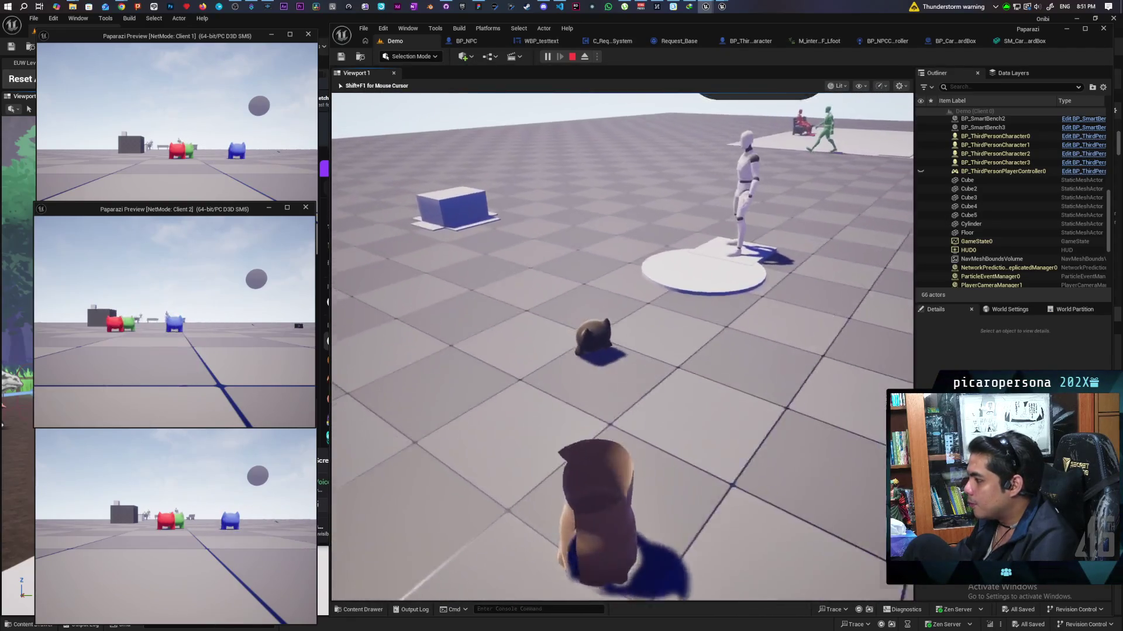
Put the cat in the cardboard box with F, walk it toward the hungry NPC, then come out
{"action": "key", "text": "w"}
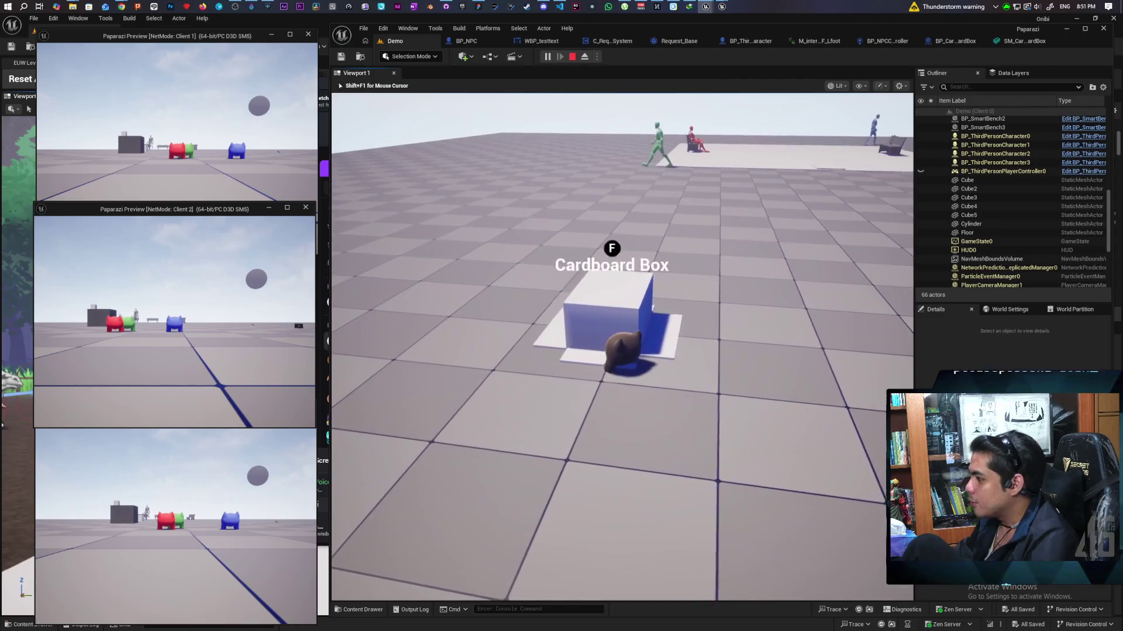
{"action": "key", "text": "f"}
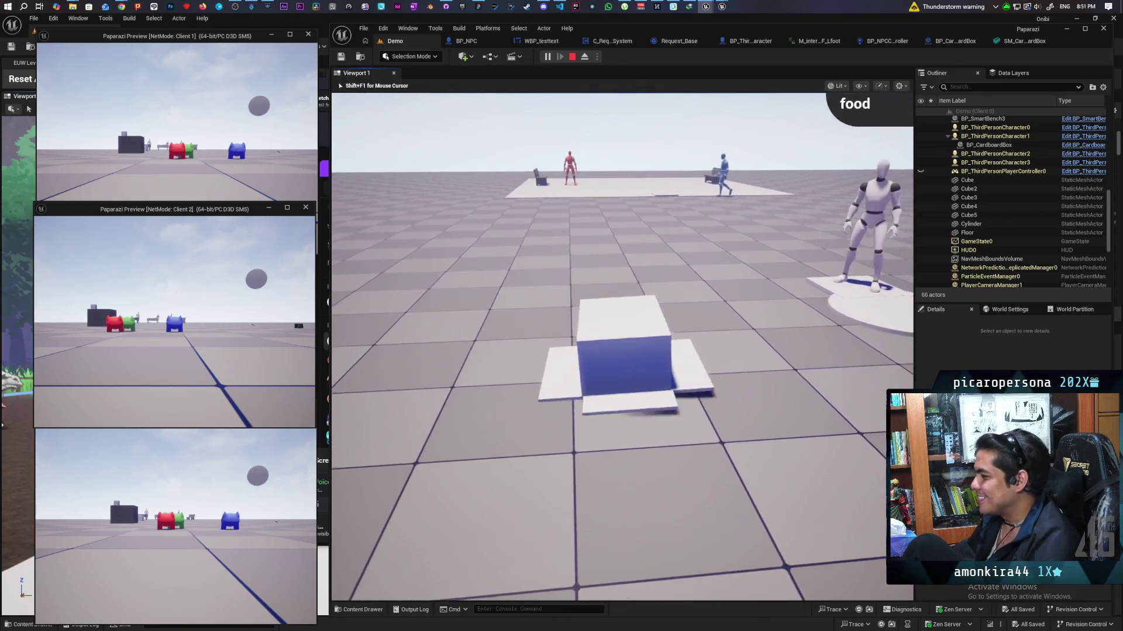
{"action": "key", "text": "w"}
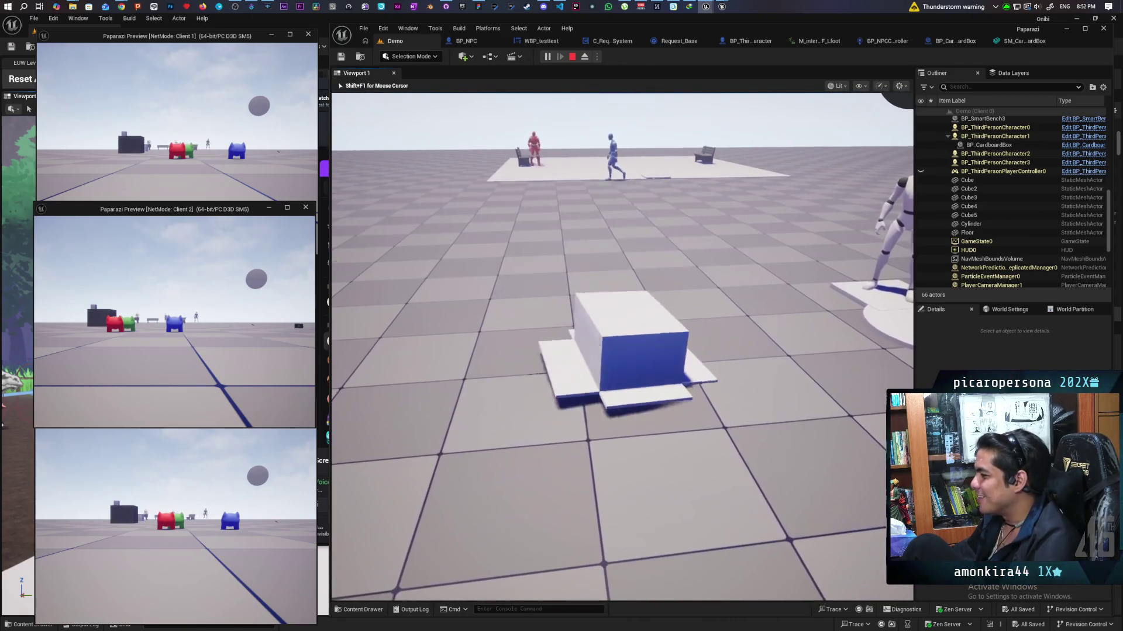
{"action": "key", "text": "w"}
{"action": "key", "text": "w"}
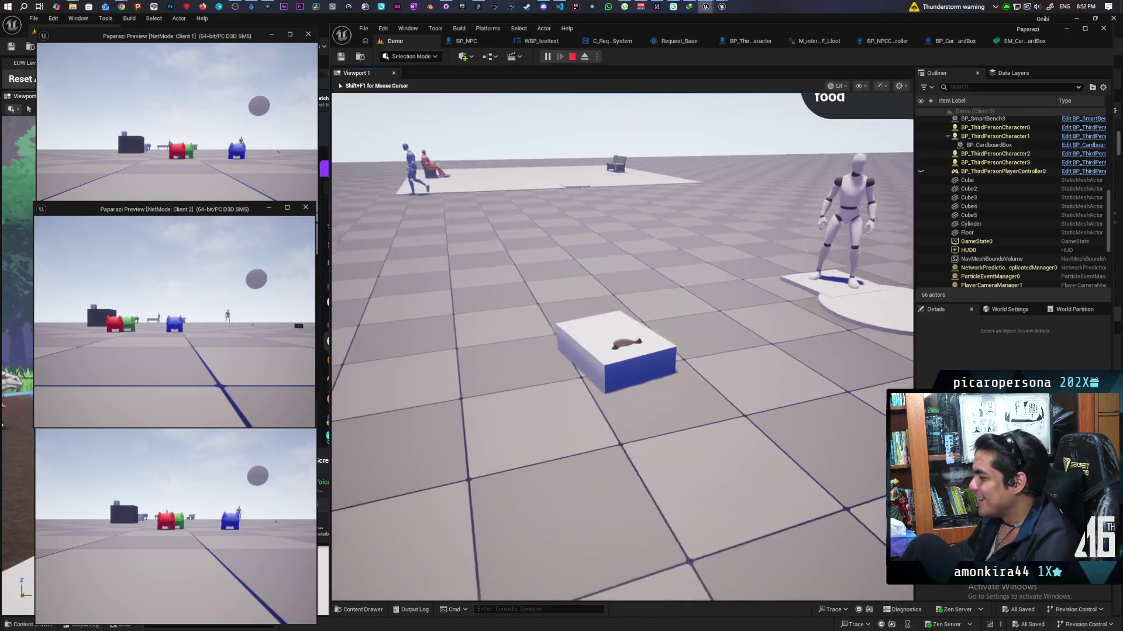
{"action": "key", "text": "w"}
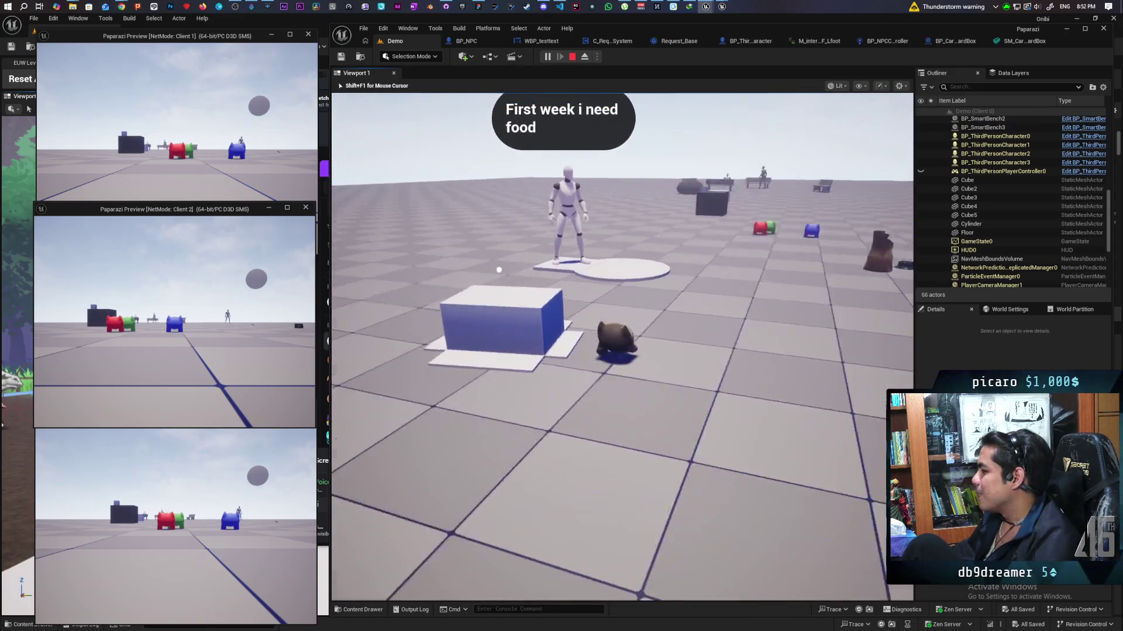
{"action": "key", "text": "w"}
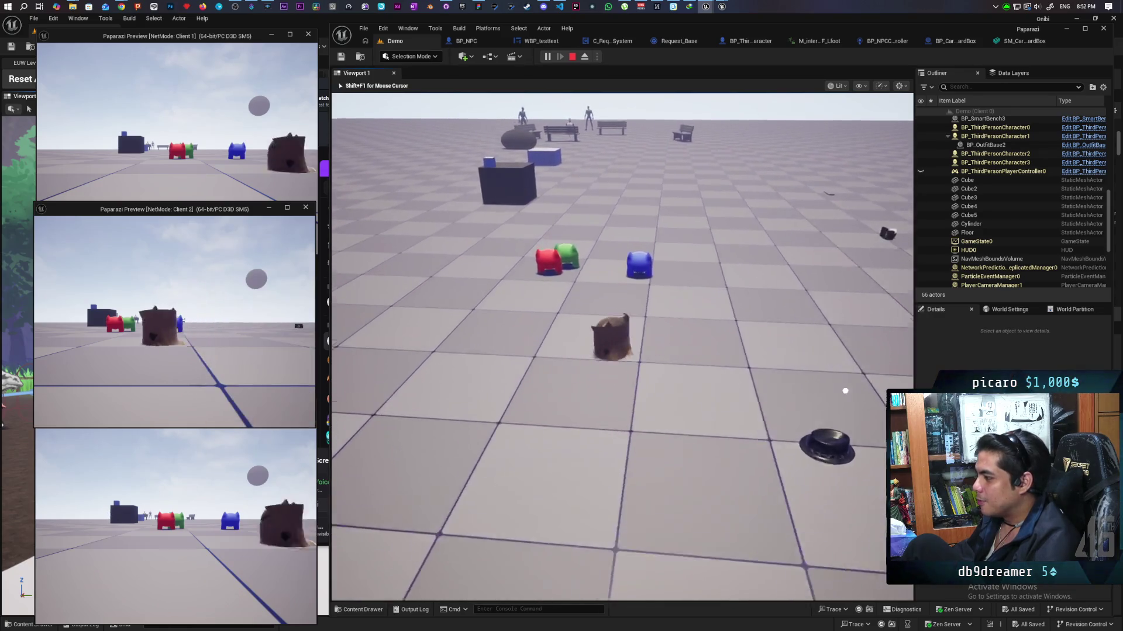
Switch between the Client 2, main and Client 1 views, walking the cat to the red pawn to stack them
{"action": "key", "text": "shift+F1"}
{"action": "left_click", "coordinate": [146, 242]}
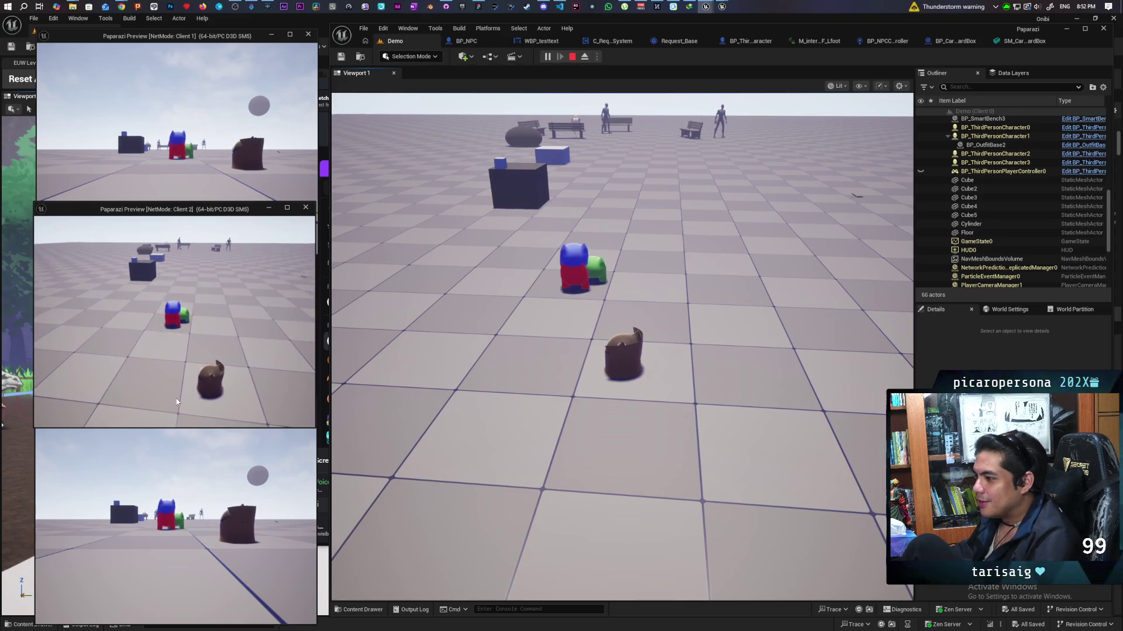
{"action": "left_click", "coordinate": [623, 345]}
{"action": "key", "text": "w"}
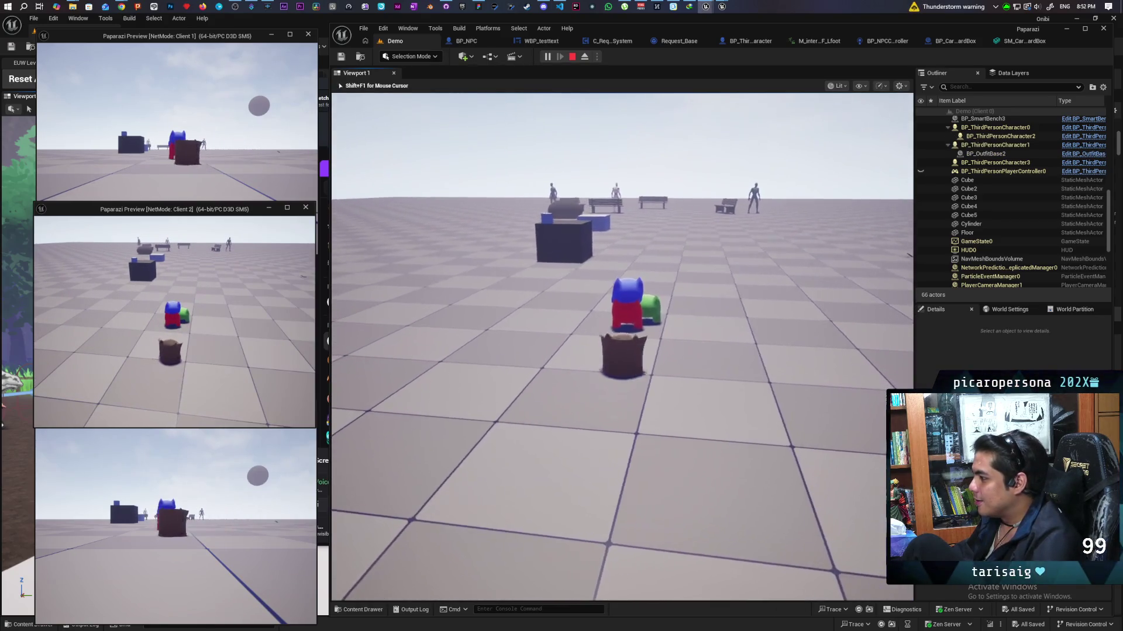
{"action": "key", "text": "shift+F1"}
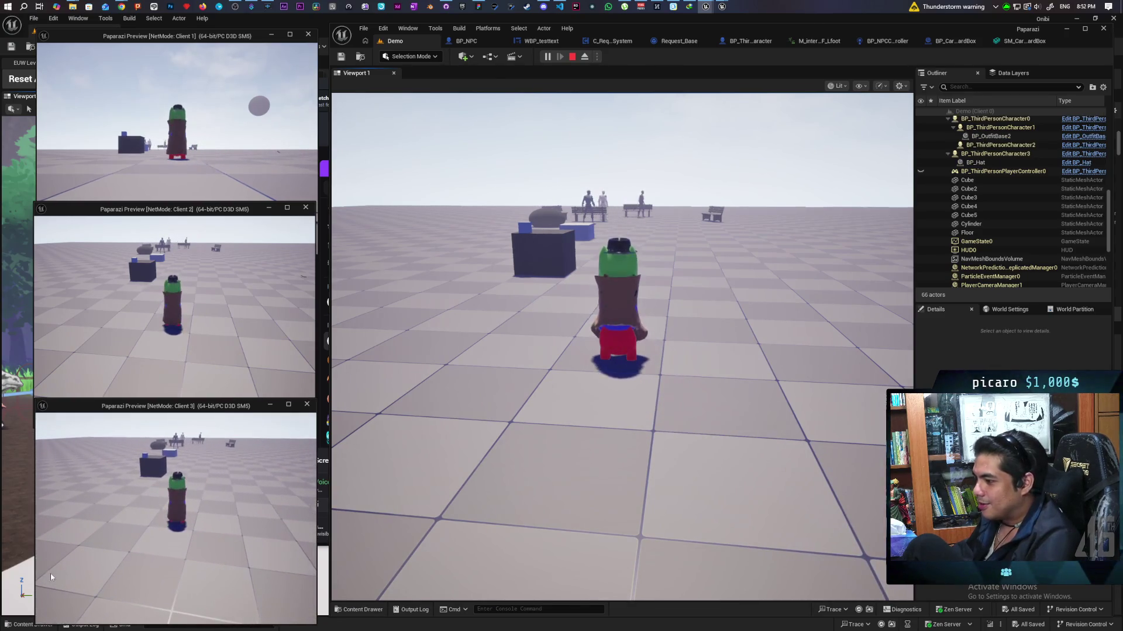
{"action": "left_click", "coordinate": [138, 167]}
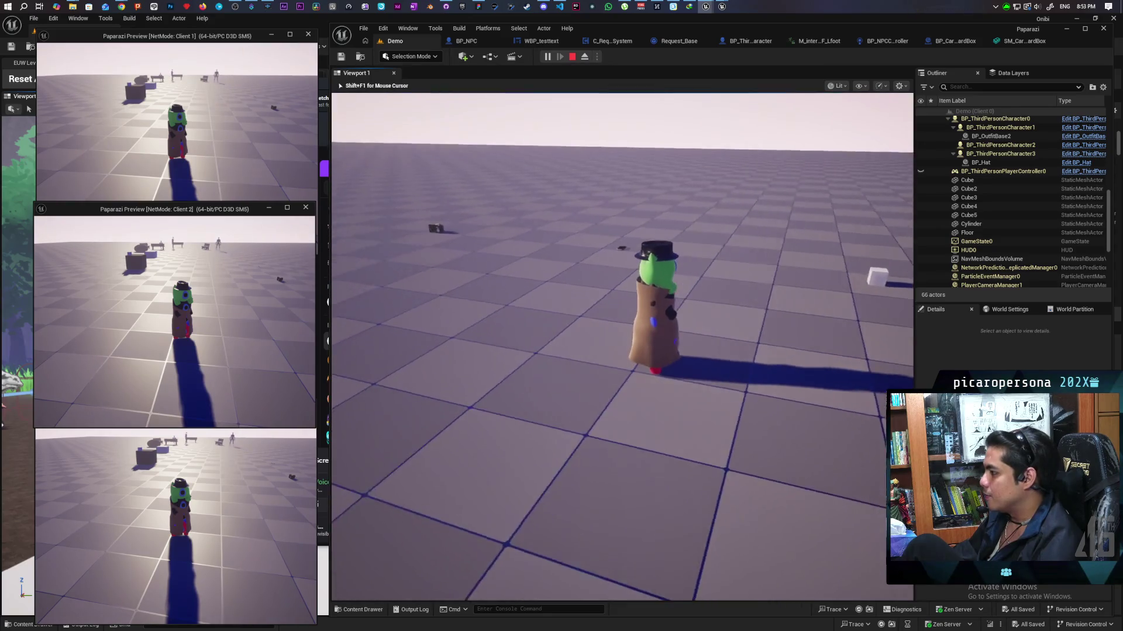
Free the mouse from the running game with Shift+F1
{"action": "key", "text": "shift+F1"}
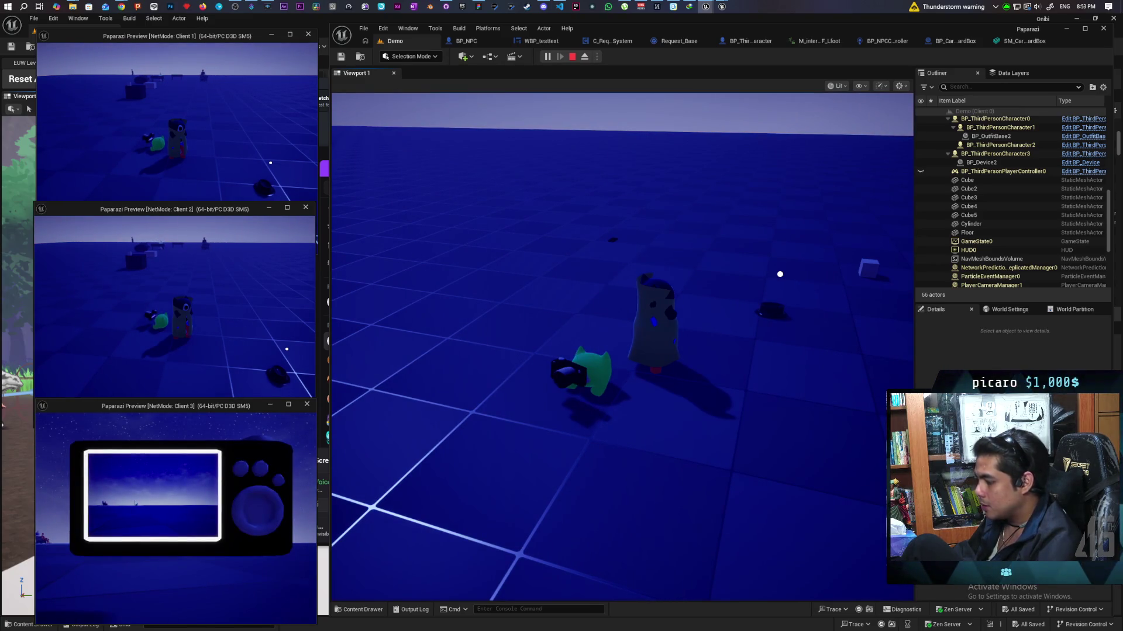
Walk the main cat to the camera device, take it with F, and raise it toward the NPC
{"action": "key", "text": "alt+Tab"}
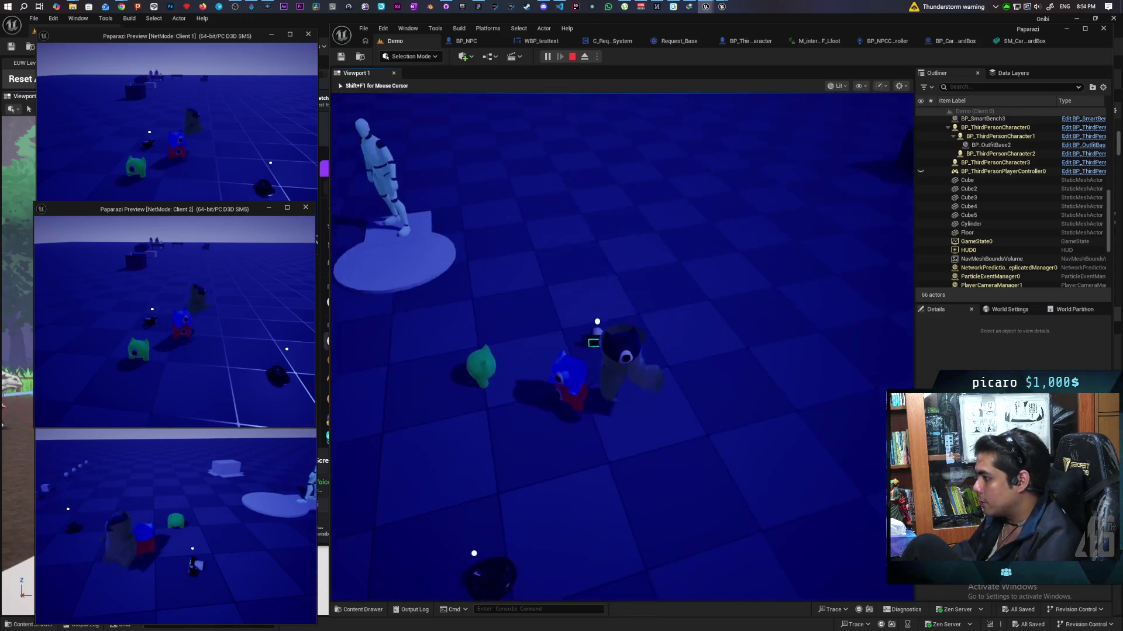
{"action": "key", "text": "w"}
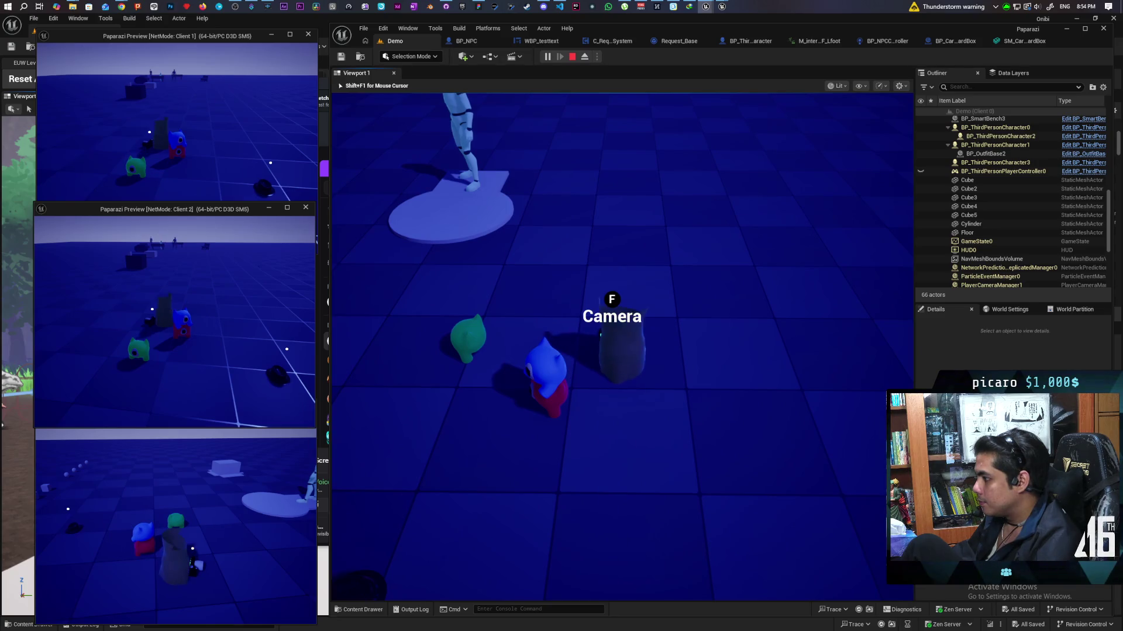
{"action": "key", "text": "f"}
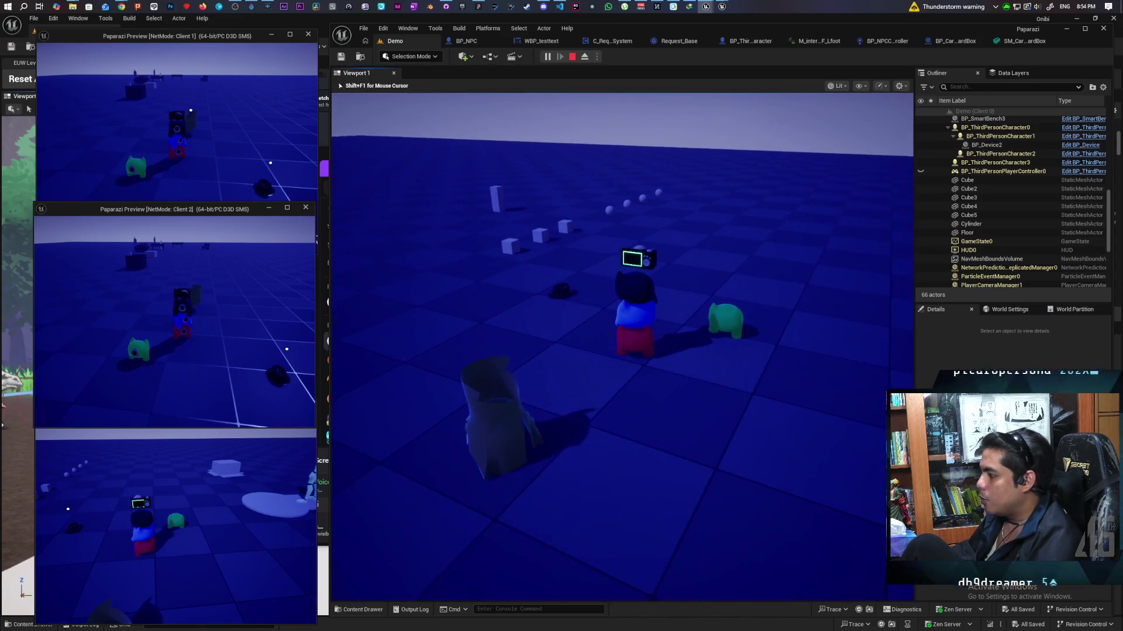
{"action": "key", "text": "e"}
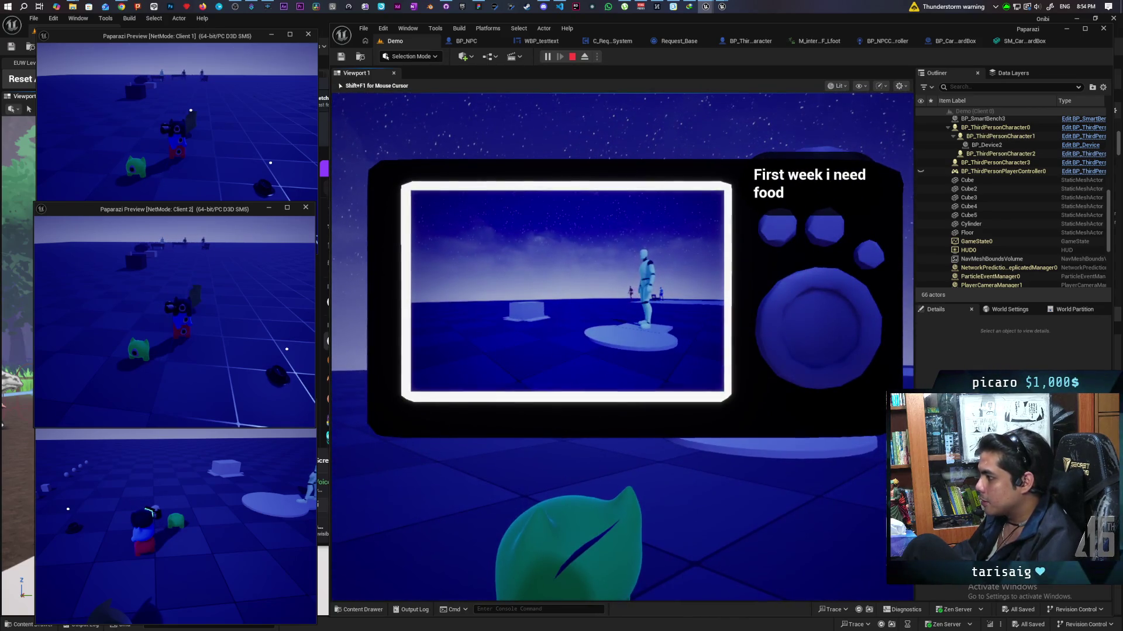
Snap several photos with the camera device, then put it away with Tab
{"action": "left_click", "coordinate": [839, 551]}
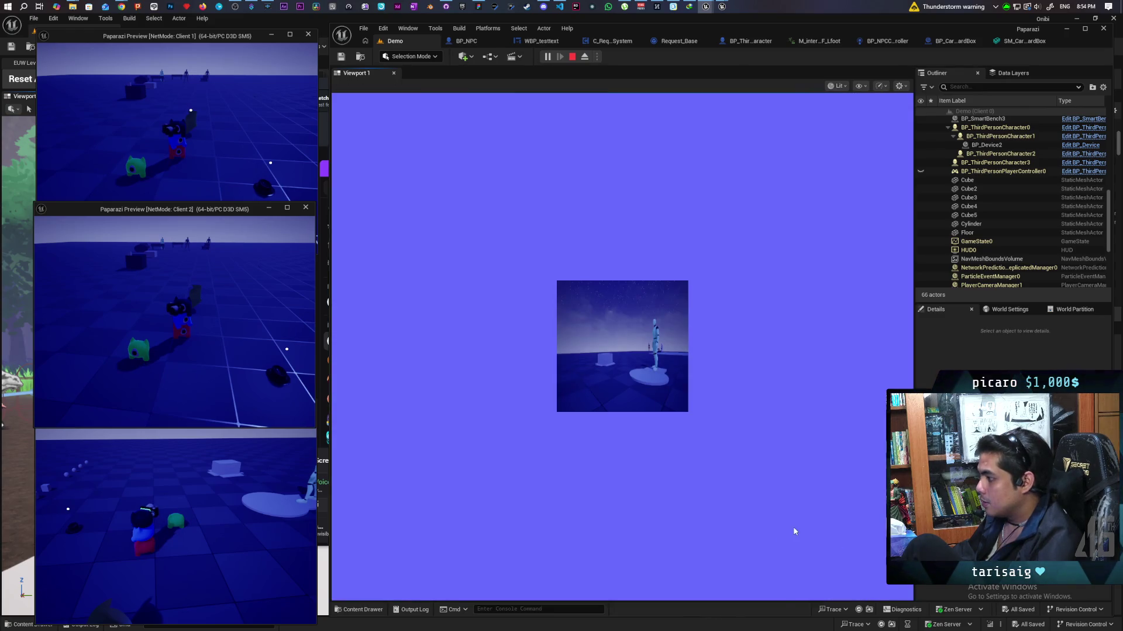
{"action": "left_click", "coordinate": [794, 532]}
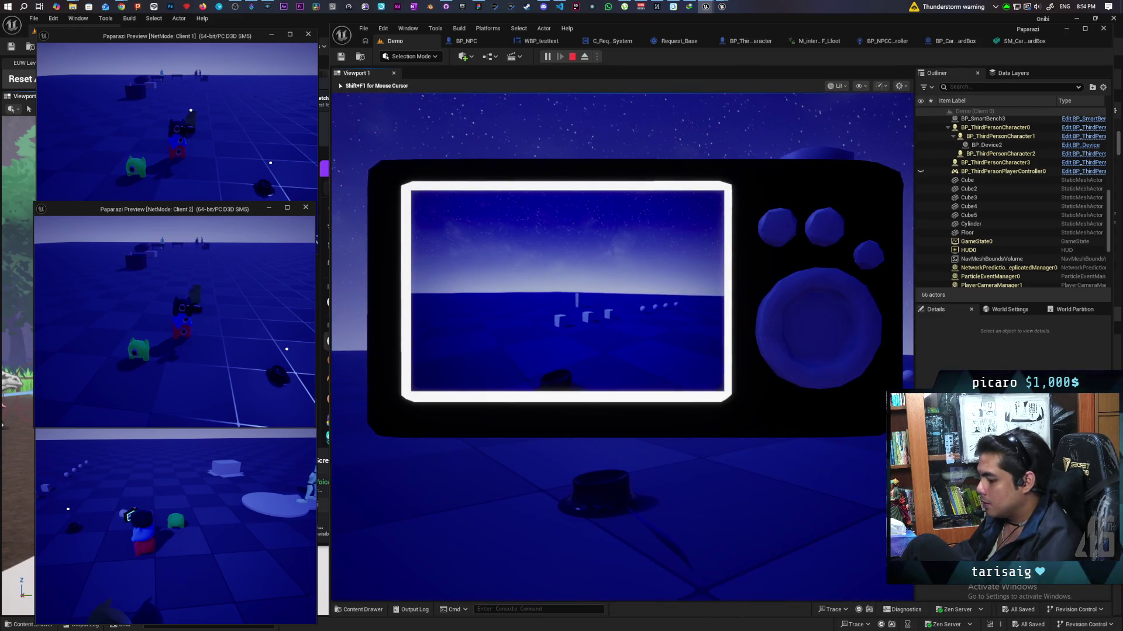
{"action": "left_click", "coordinate": [396, 546]}
{"action": "left_click", "coordinate": [396, 546]}
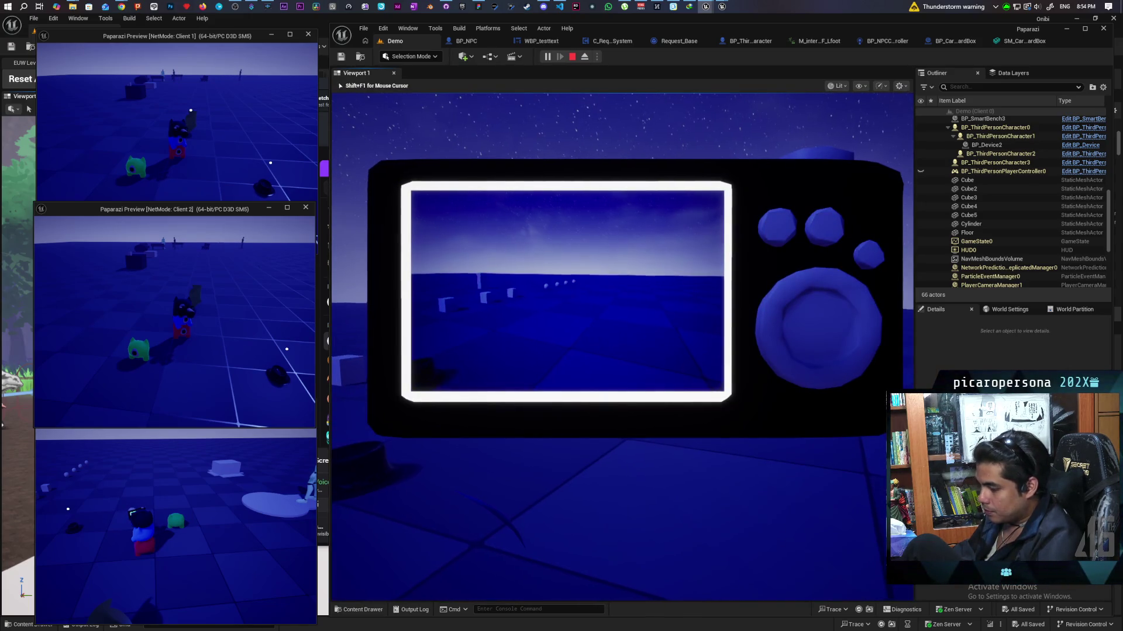
{"action": "key", "text": "Tab"}
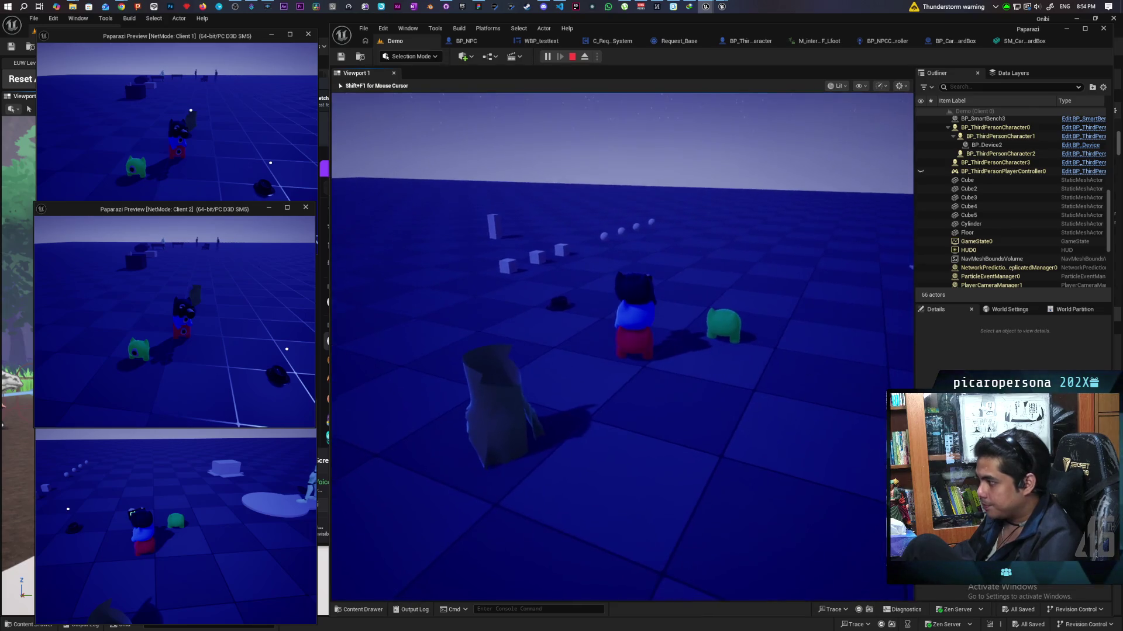
Walk the character around the boxes toward the NPC, then recapture input in Viewport 1
{"action": "key", "text": "w"}
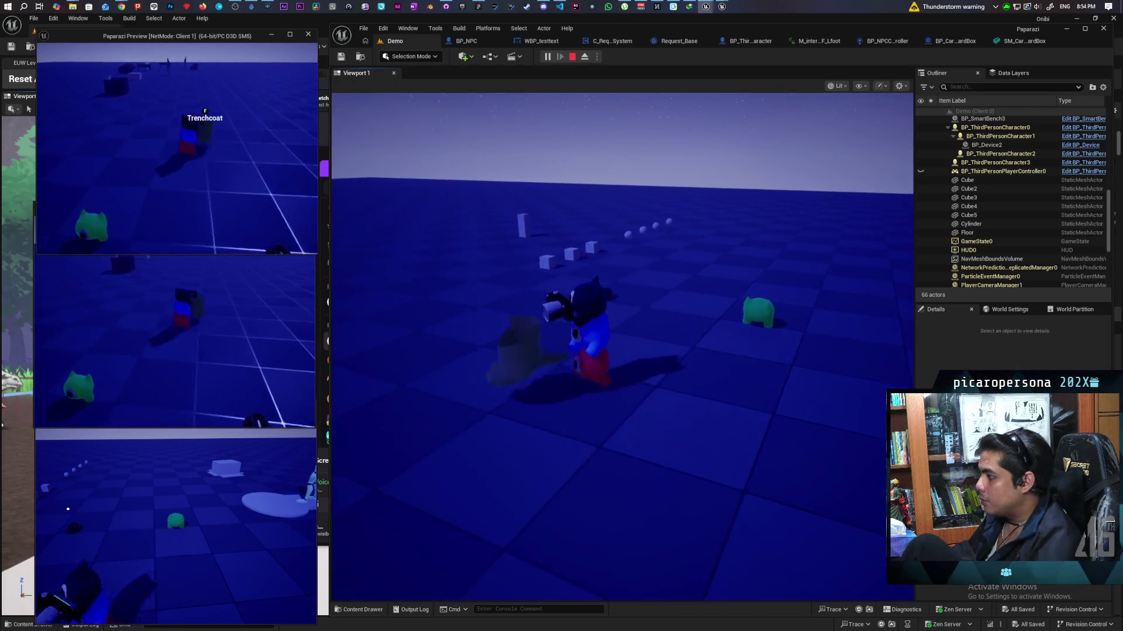
{"action": "key", "text": "a"}
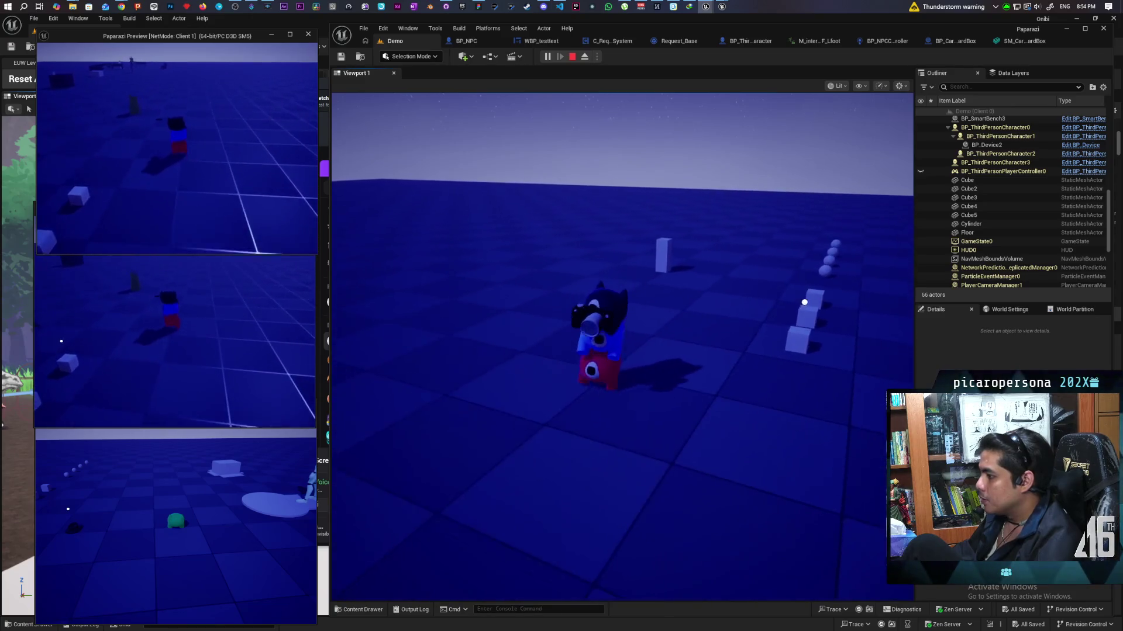
{"action": "key", "text": "d"}
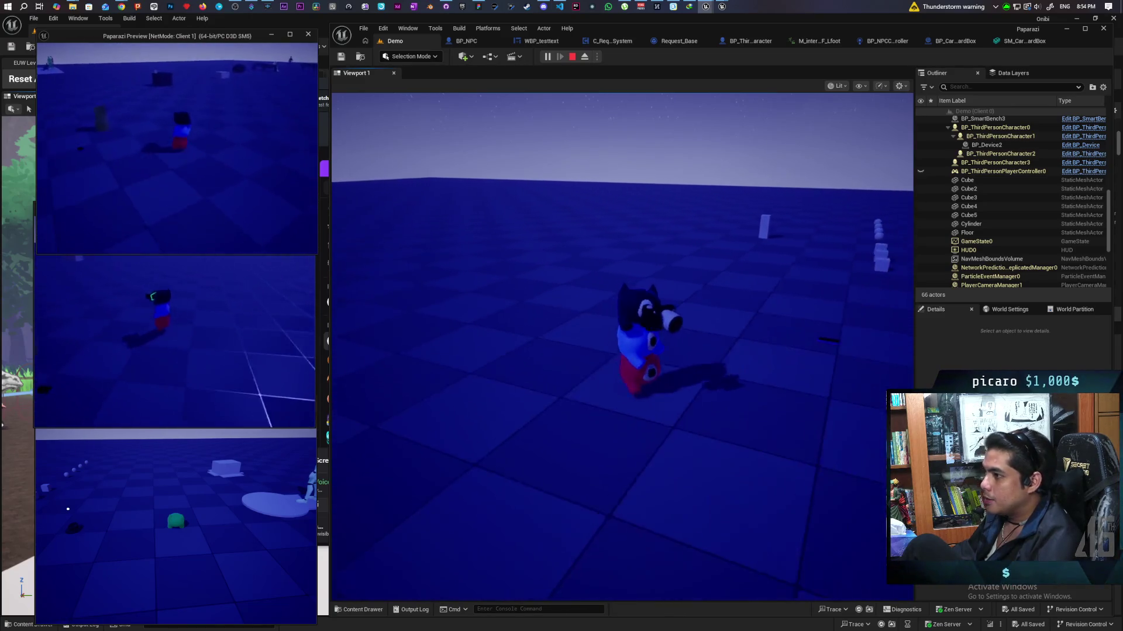
{"action": "key", "text": "a"}
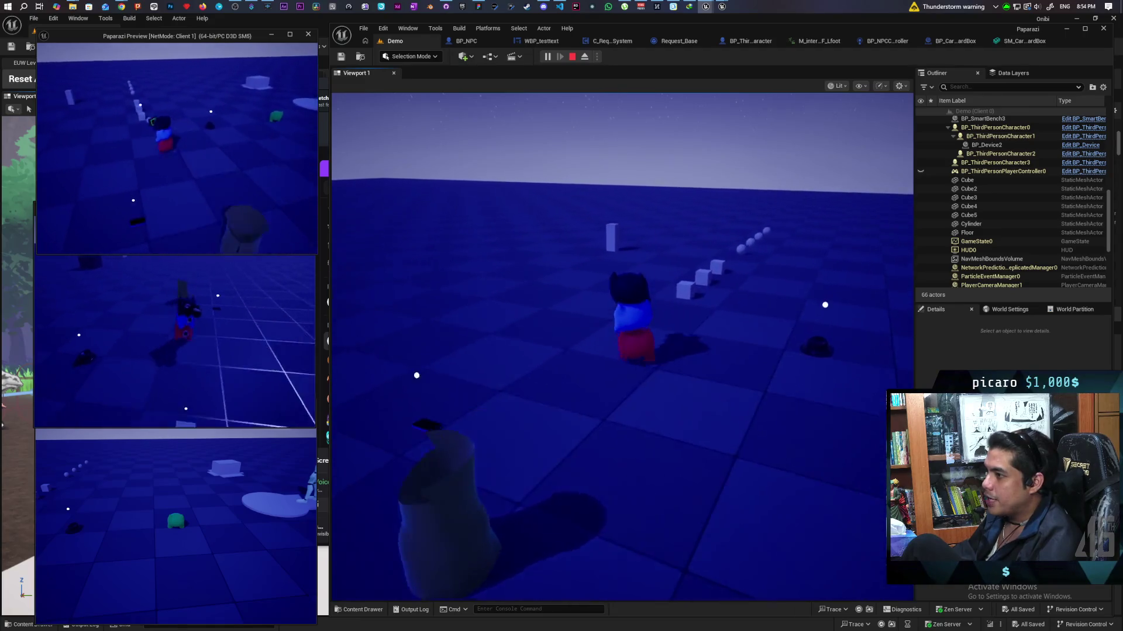
{"action": "key", "text": "s"}
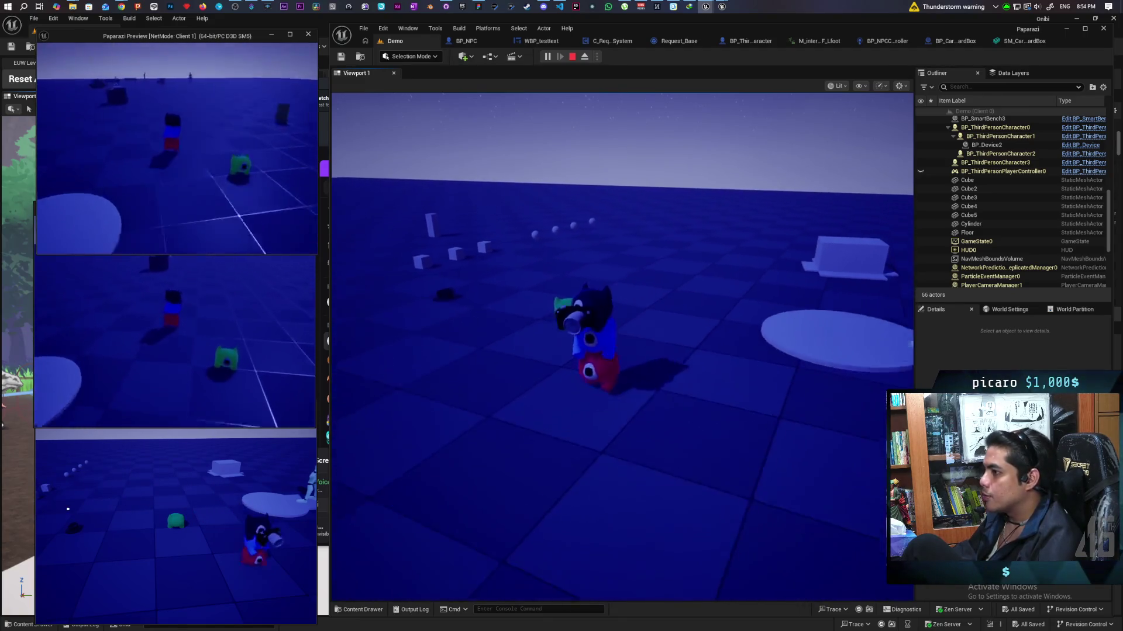
{"action": "key", "text": "s"}
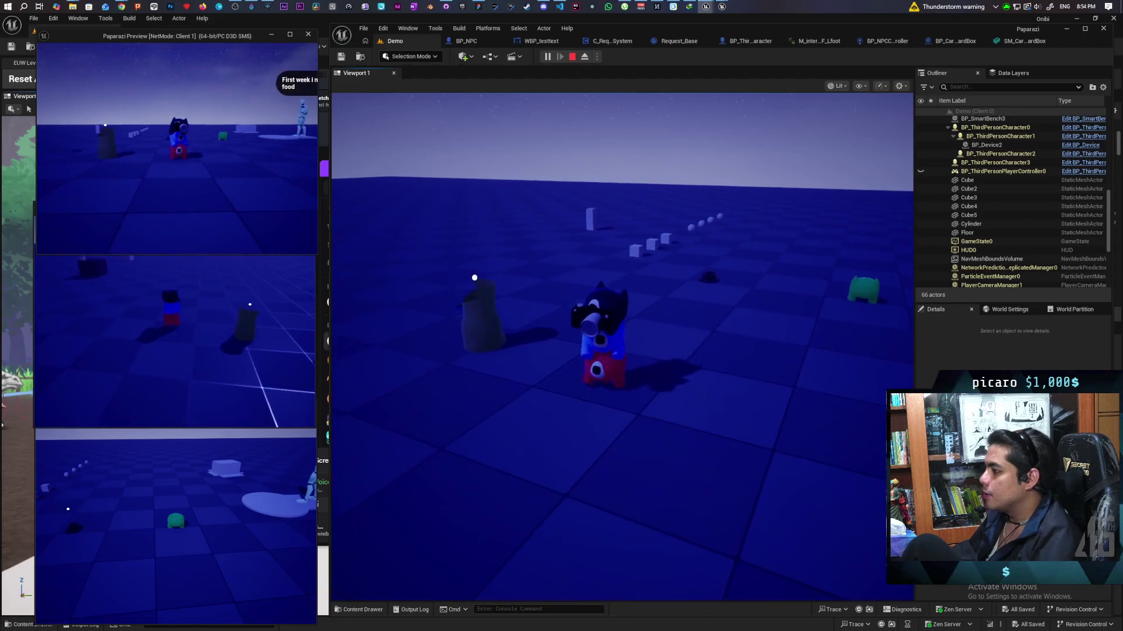
{"action": "key", "text": "w"}
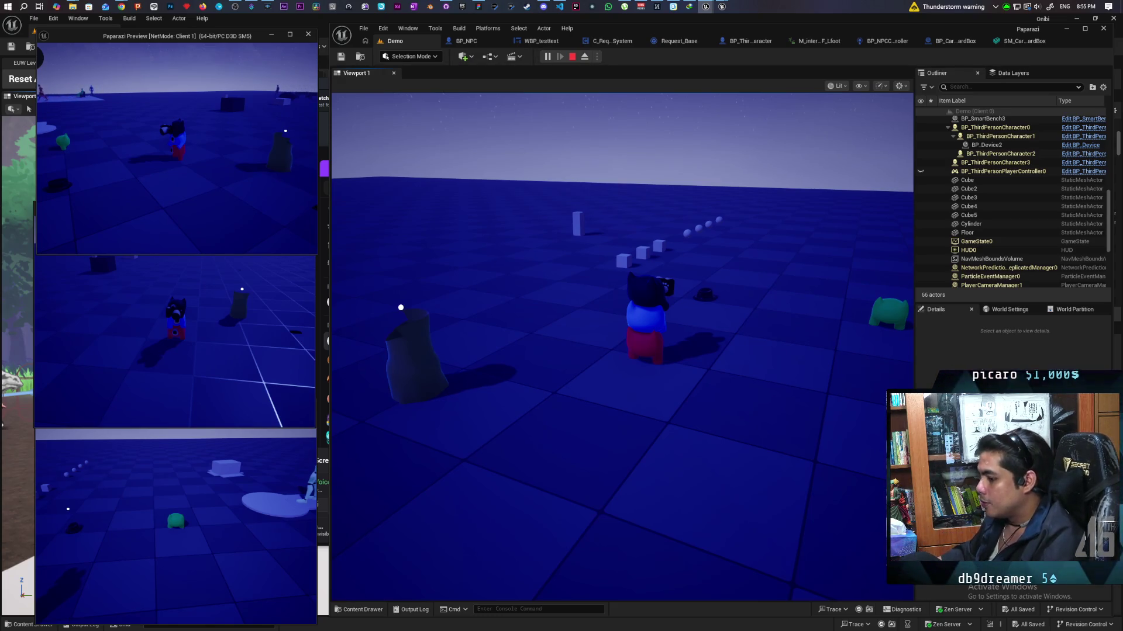
{"action": "left_click", "coordinate": [622, 345]}
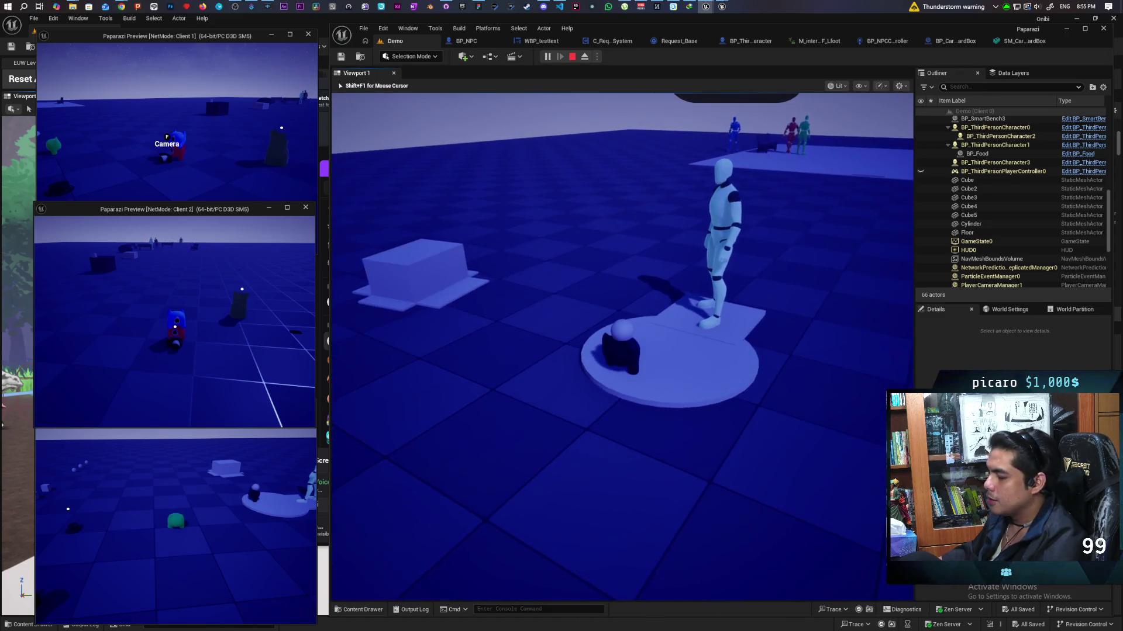
Make the server player dive with E, then move it away from the bell
{"action": "key", "text": "e"}
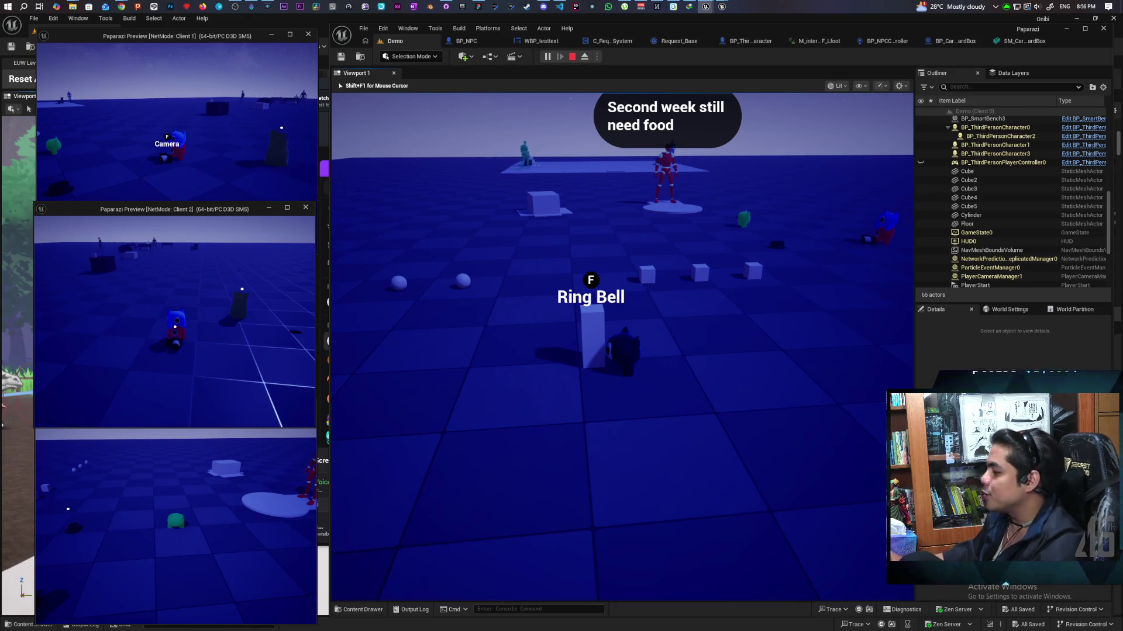
{"action": "key", "text": "d"}
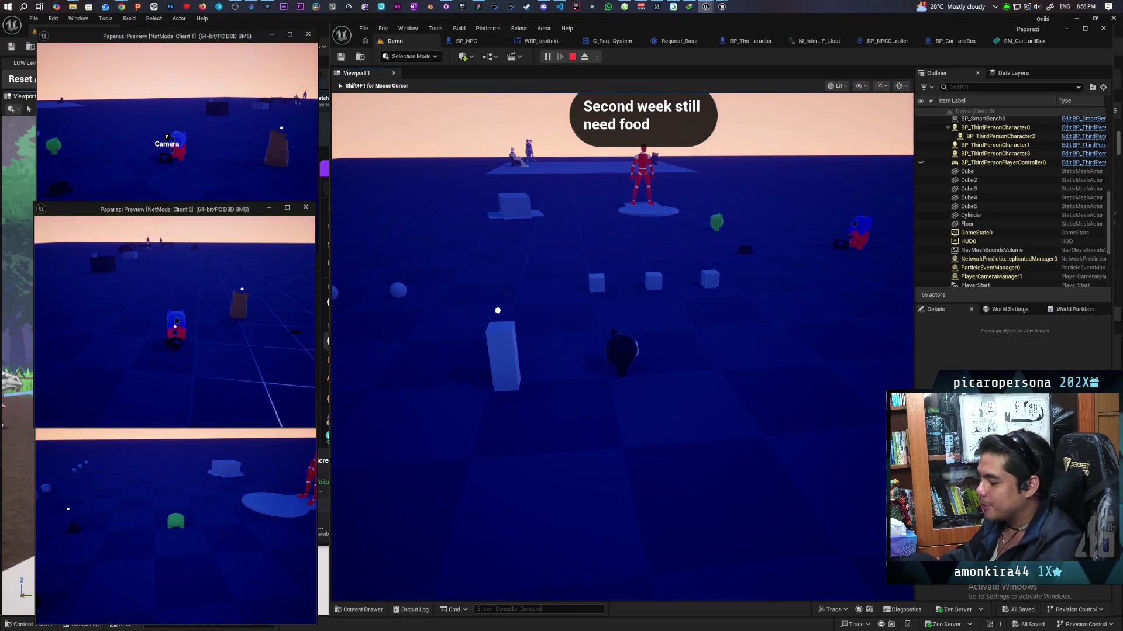
Walk the bear around the tall cube, backing off and approaching the item cubes
{"action": "key", "text": "w"}
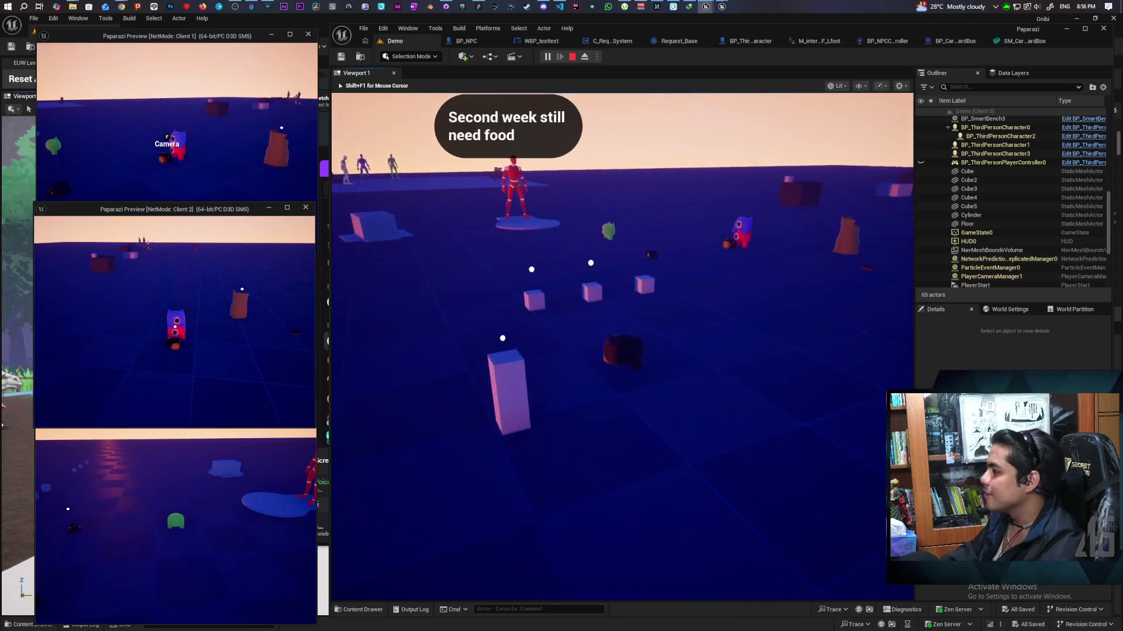
{"action": "key", "text": "a"}
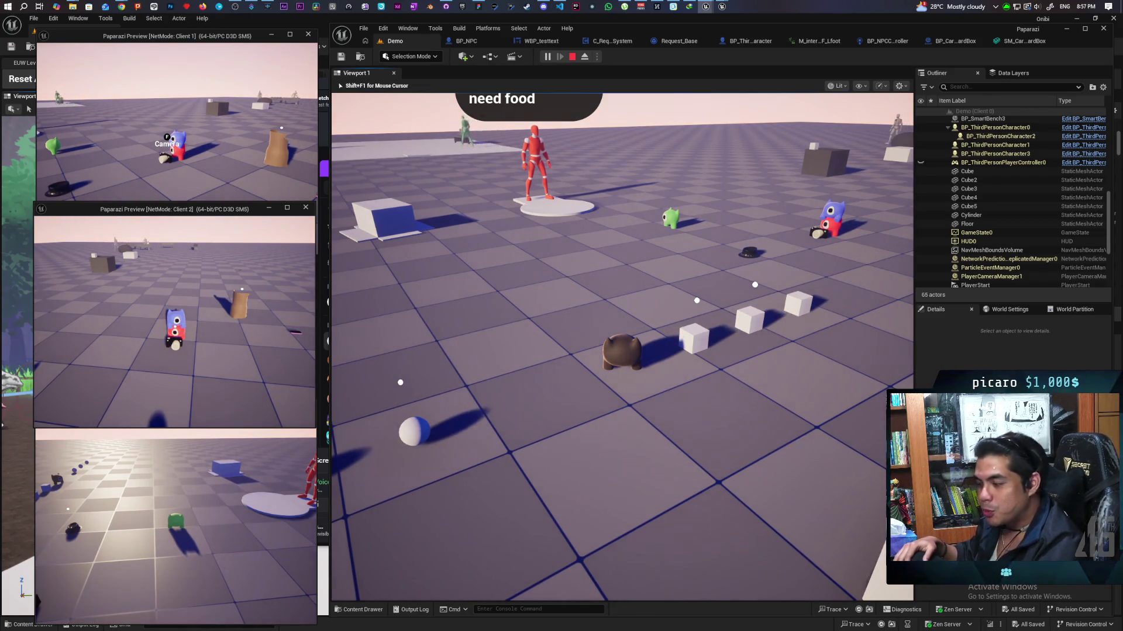
{"action": "key", "text": "s"}
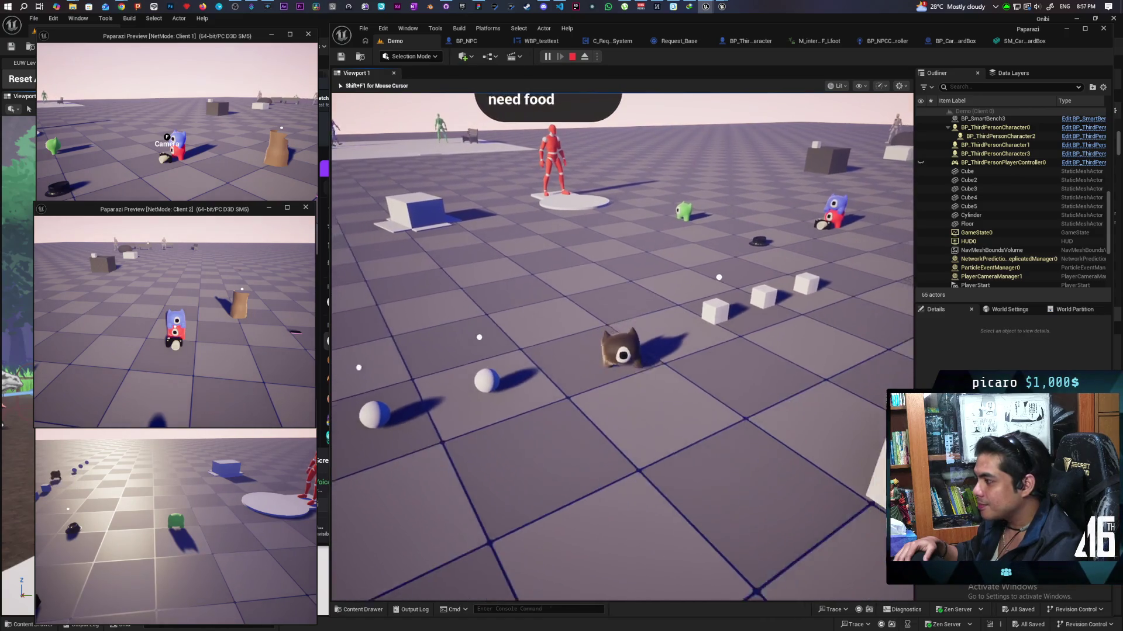
{"action": "key", "text": "s"}
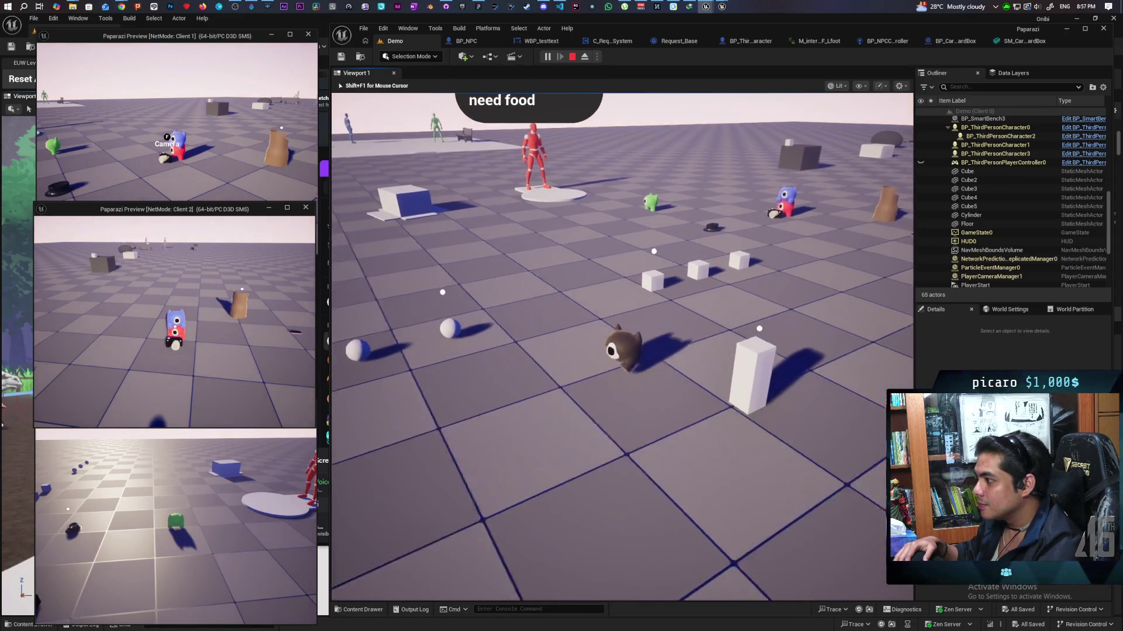
{"action": "key", "text": "s"}
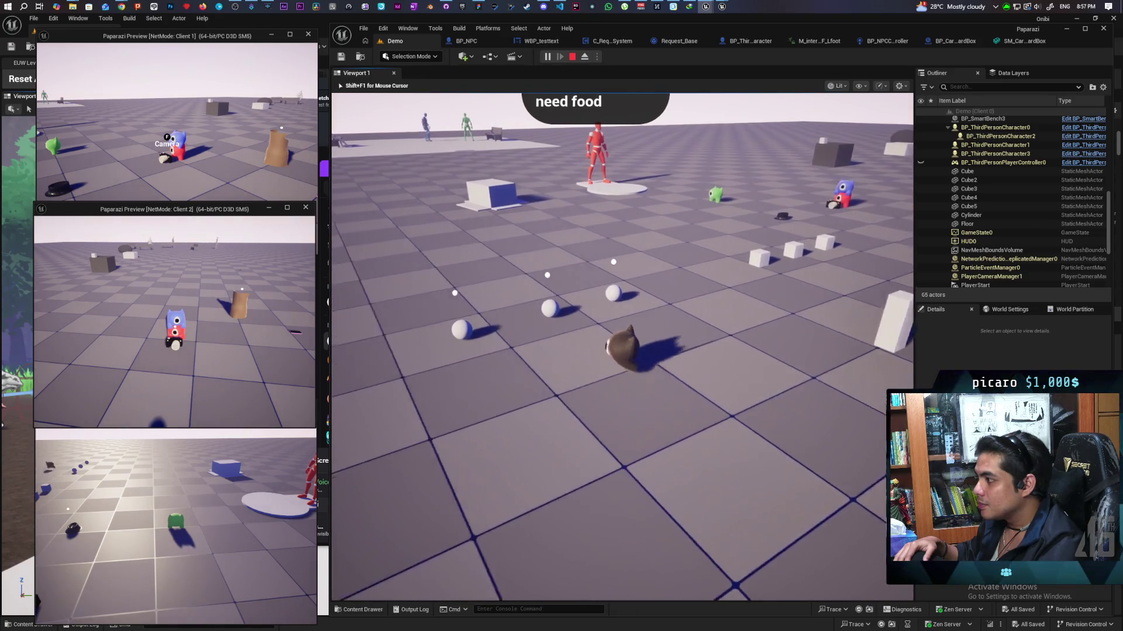
{"action": "key", "text": "w"}
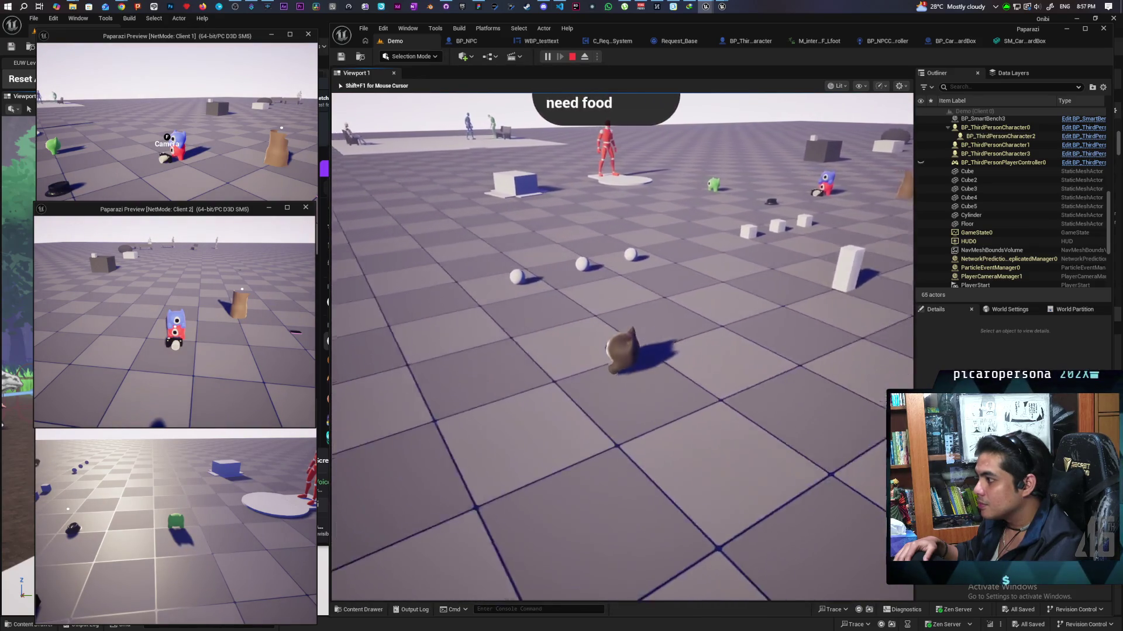
{"action": "key", "text": "w"}
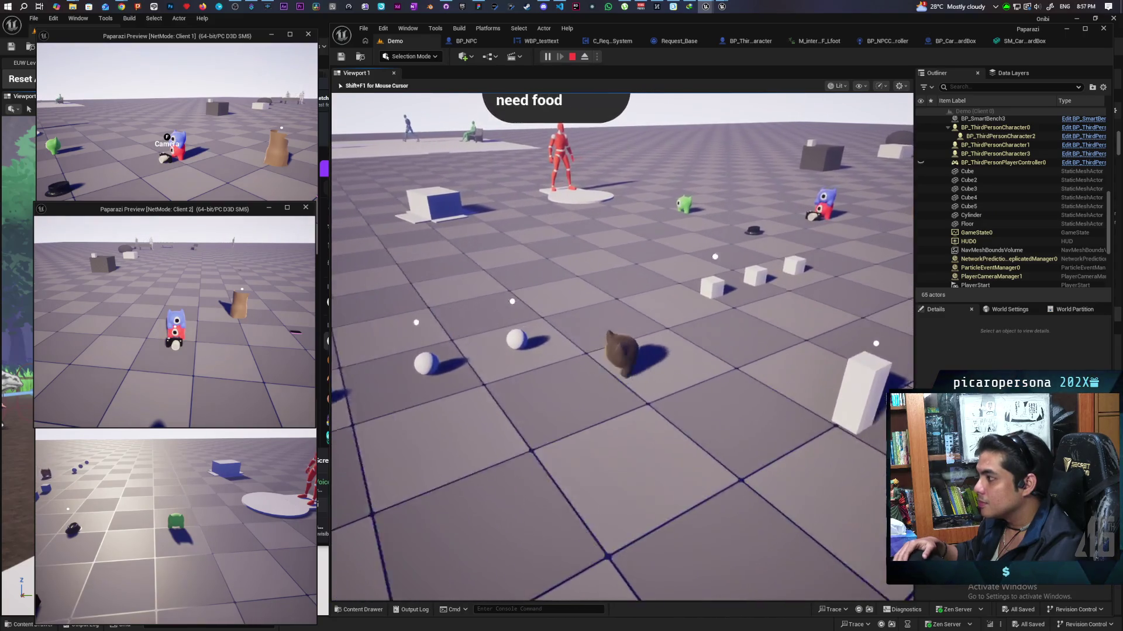
Steer the bear between the cubes until the F Item prompt appears, then Alt+Tab out
{"action": "key", "text": "d"}
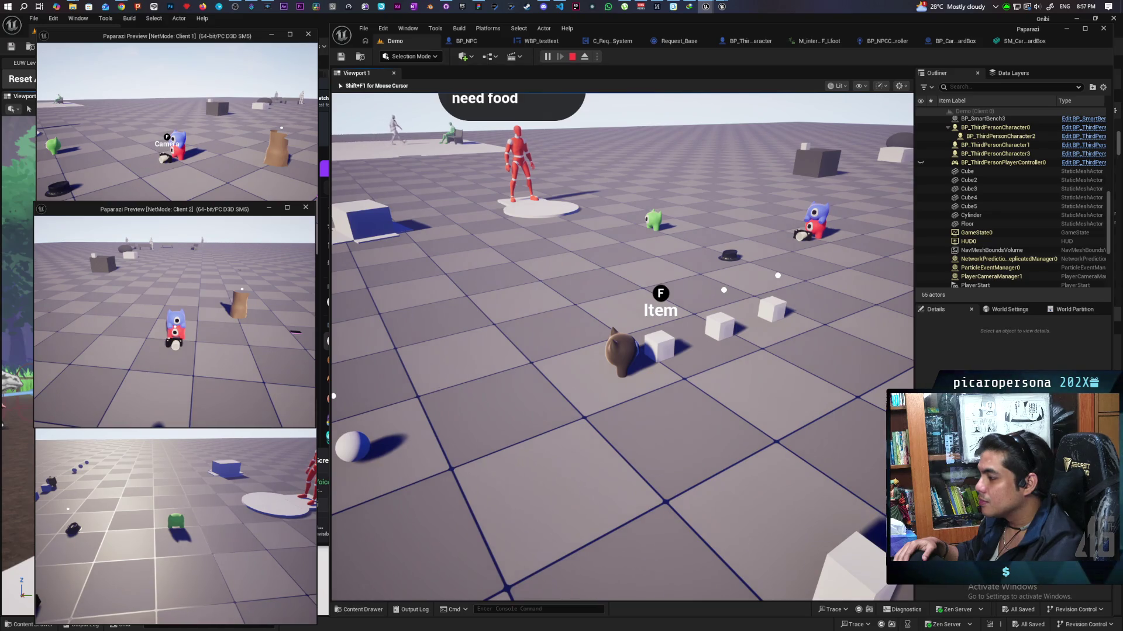
{"action": "key", "text": "w"}
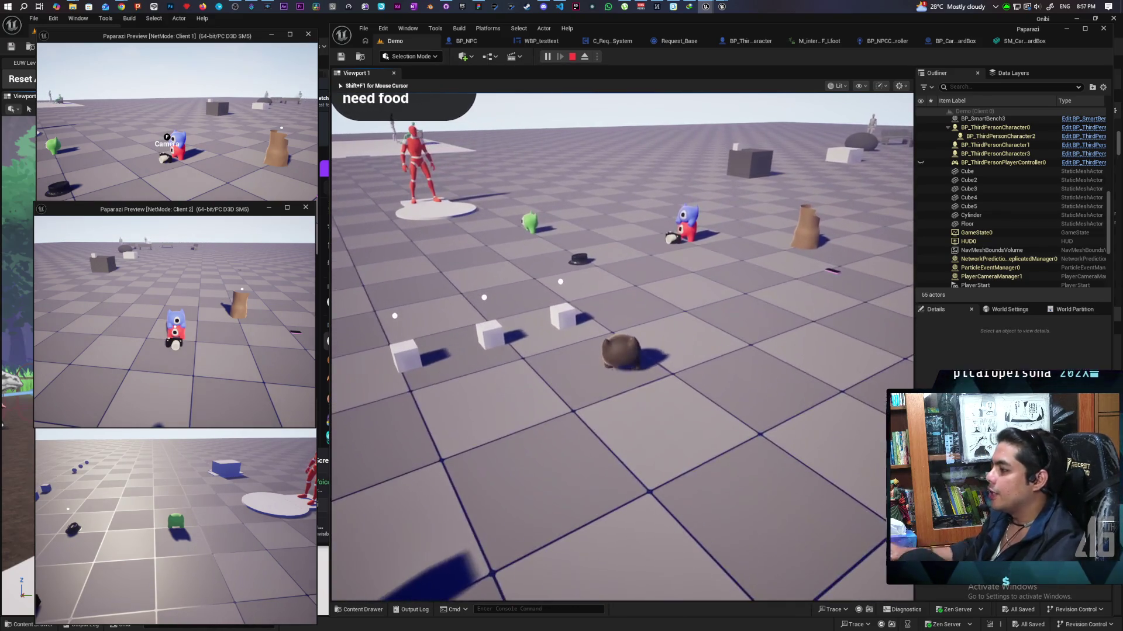
{"action": "key", "text": "s"}
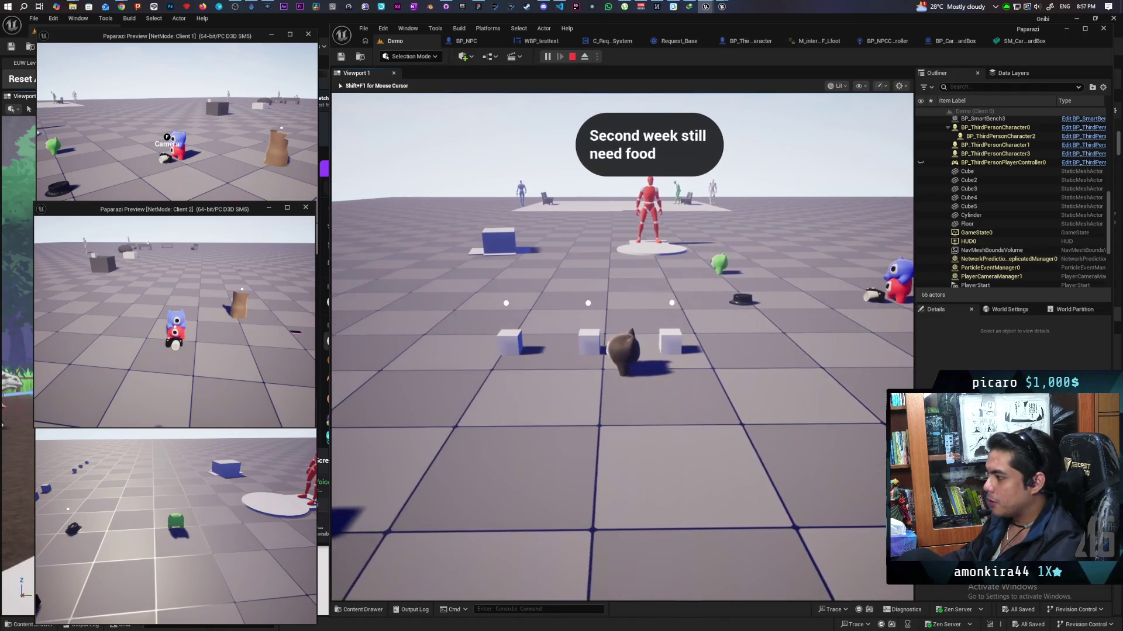
{"action": "key", "text": "a"}
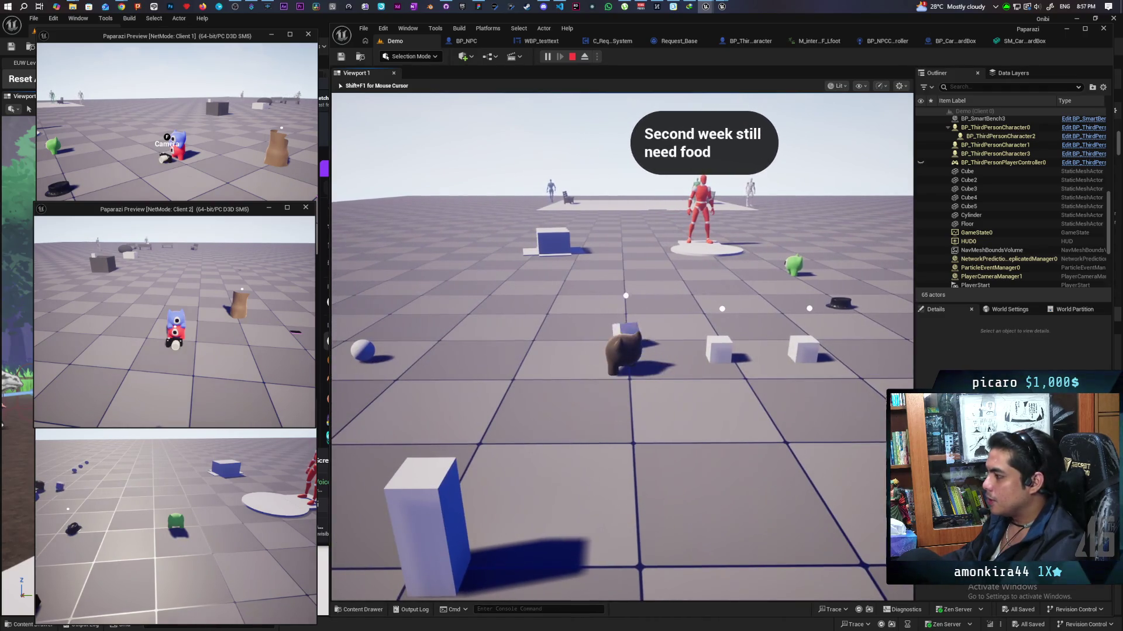
{"action": "key", "text": "w"}
{"action": "key", "text": "s"}
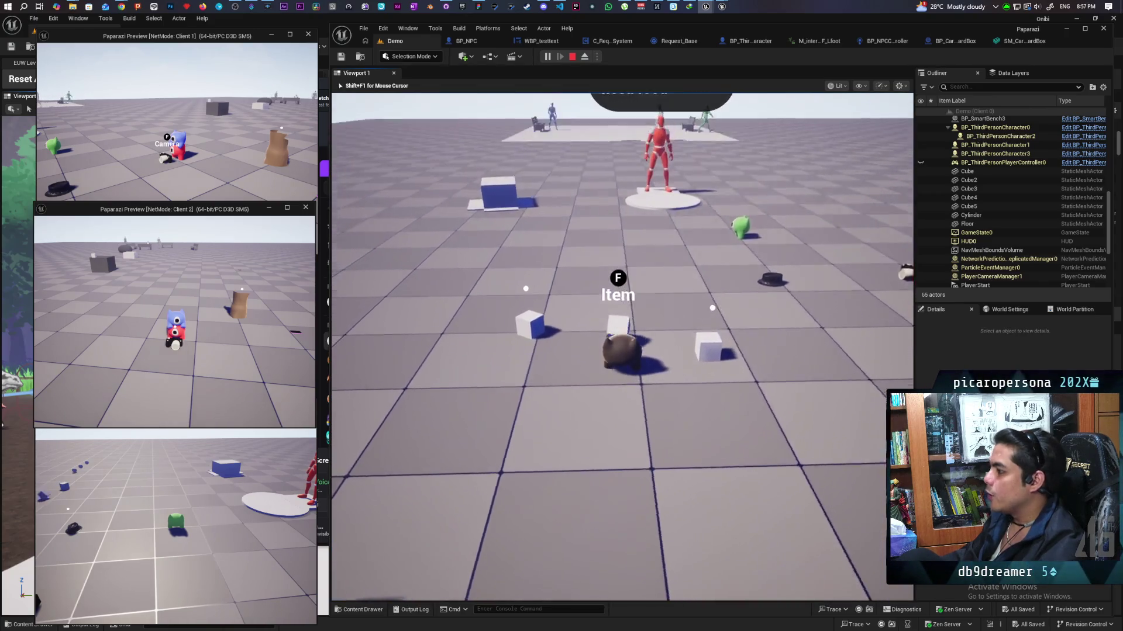
{"action": "key", "text": "alt+Tab"}
Move the Client 1 window to the centre and walk its character up to a cube item
{"action": "mouse_move", "coordinate": [135, 36]}
{"action": "left_mouse_down"}
{"action": "mouse_move", "coordinate": [420, 211]}
{"action": "mouse_move", "coordinate": [373, 163]}
{"action": "left_mouse_up"}
{"action": "key", "text": "w"}
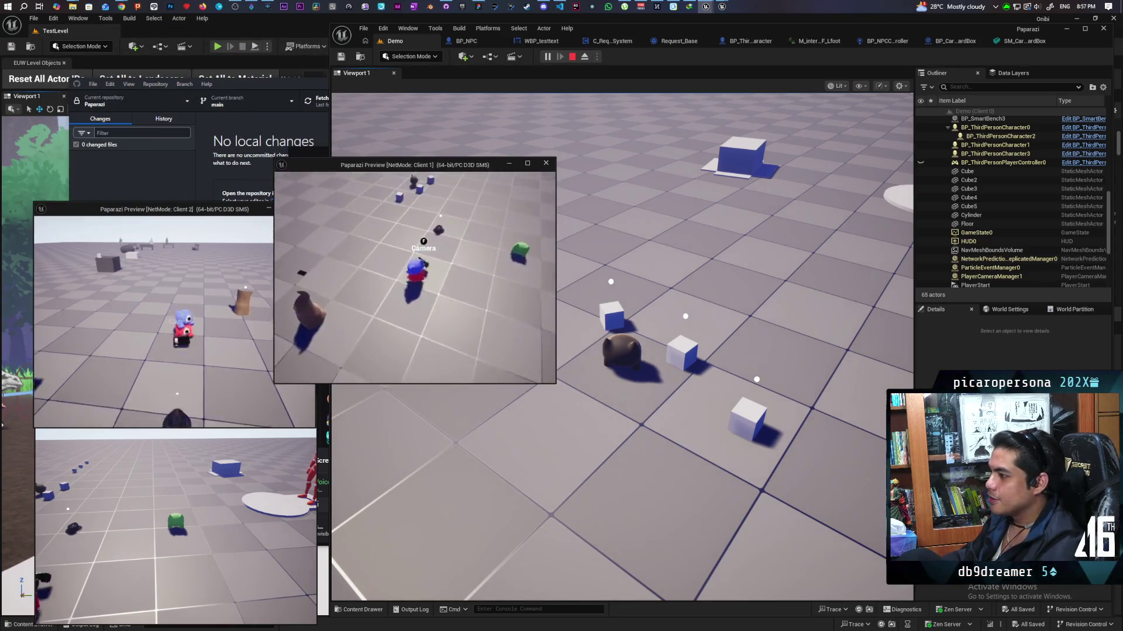
{"action": "key", "text": "w"}
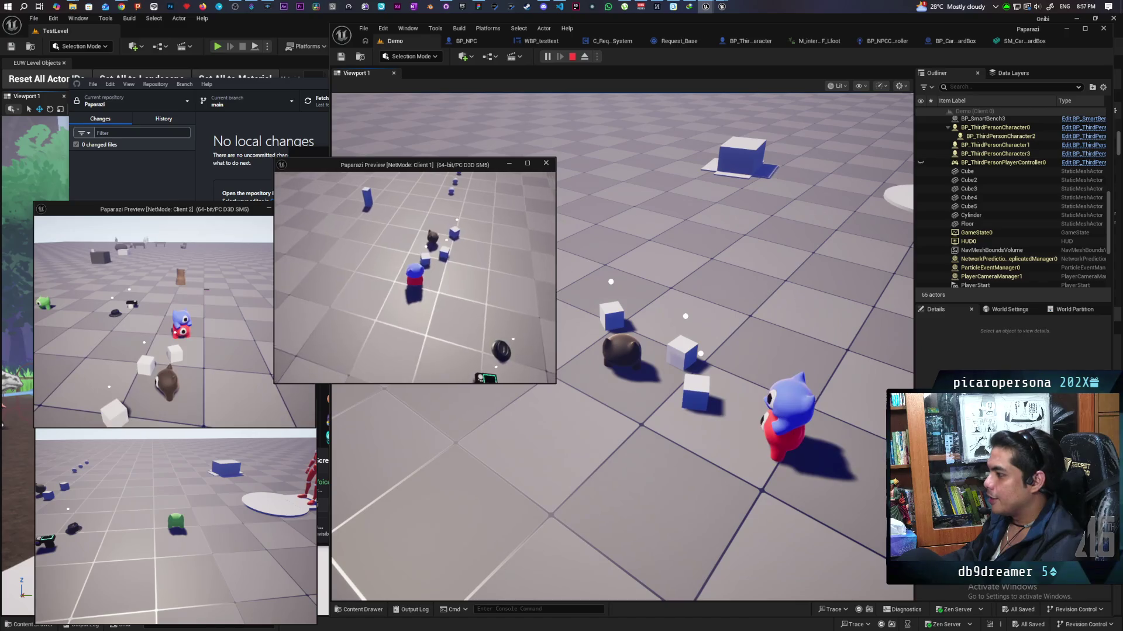
{"action": "key", "text": "w"}
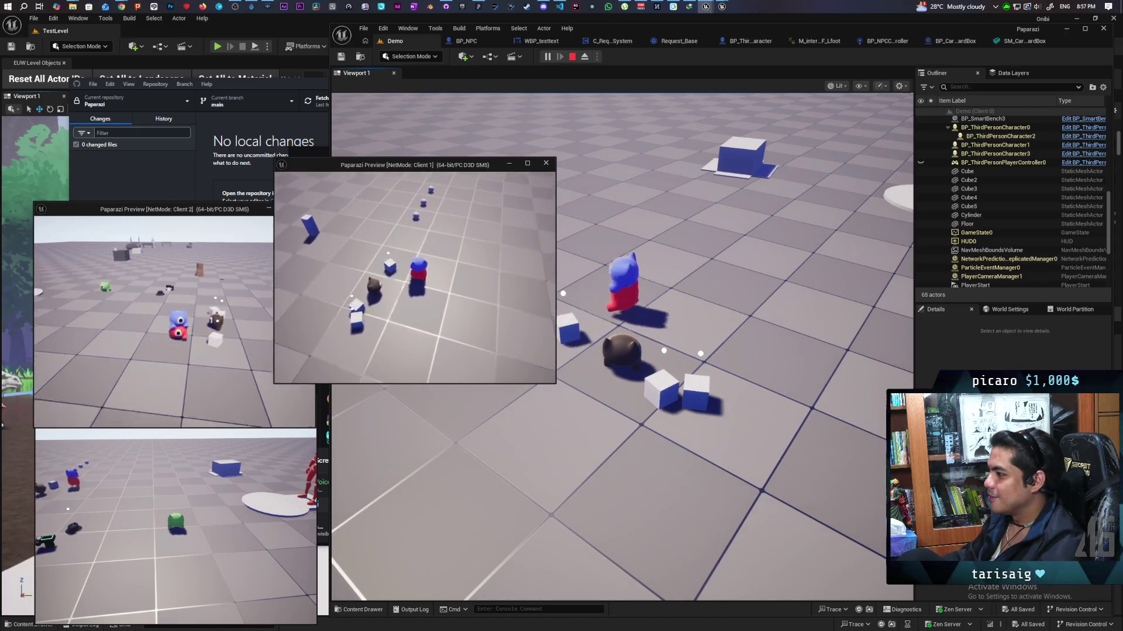
{"action": "key", "text": "w"}
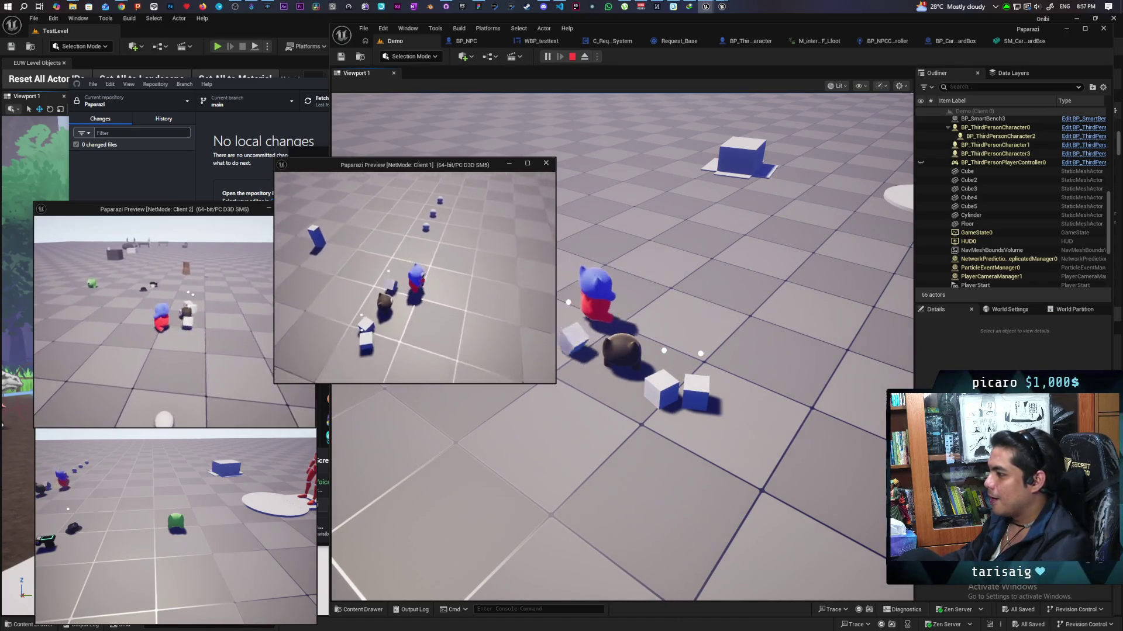
{"action": "key", "text": "w"}
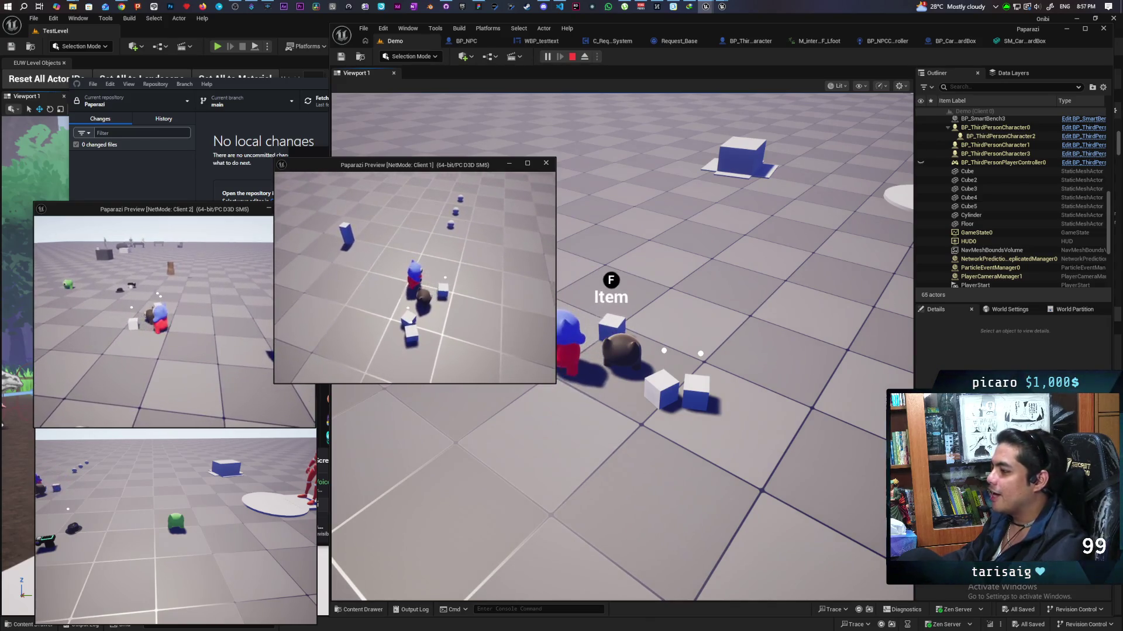
{"action": "key", "text": "w"}
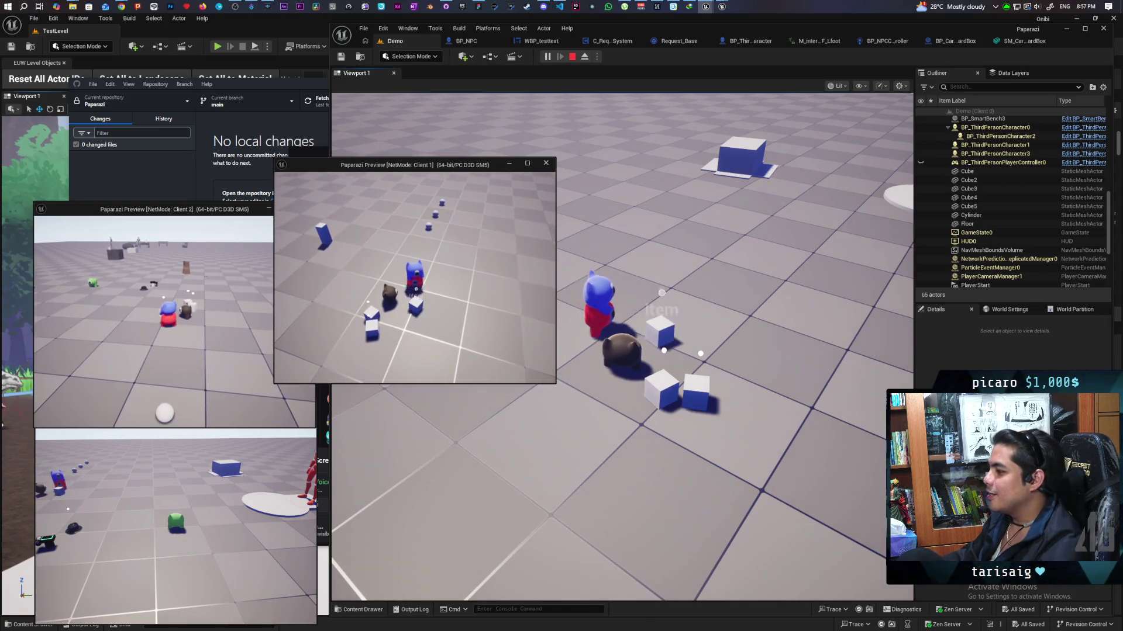
Run Client 1's character past the cubes and dark ball, then end the session with Esc
{"action": "key", "text": "w"}
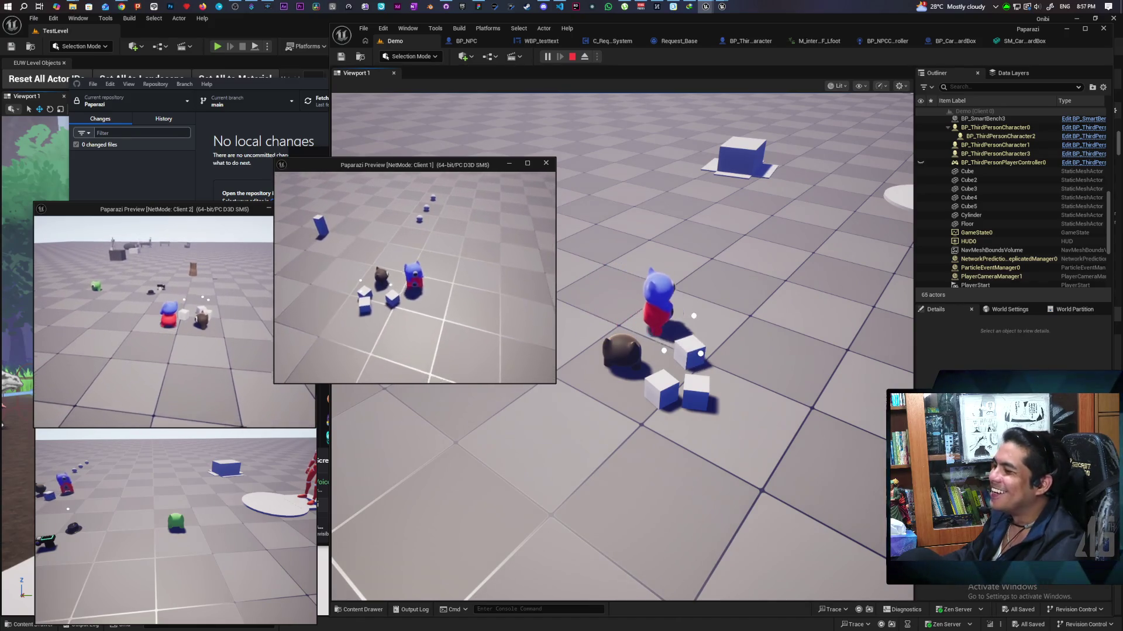
{"action": "key", "text": "w"}
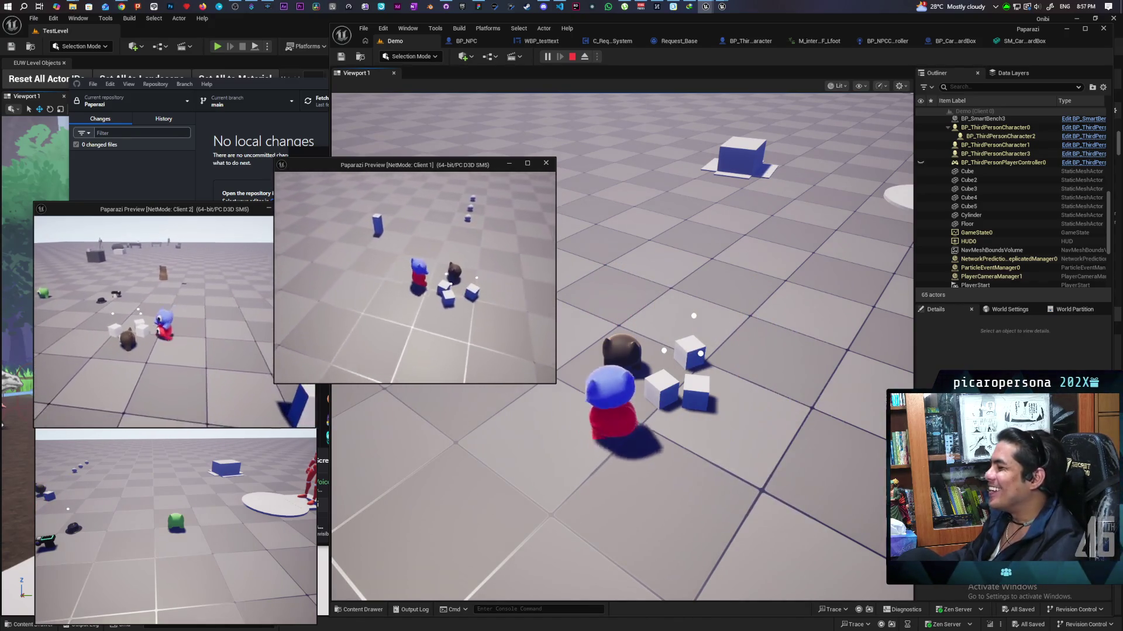
{"action": "key", "text": "w"}
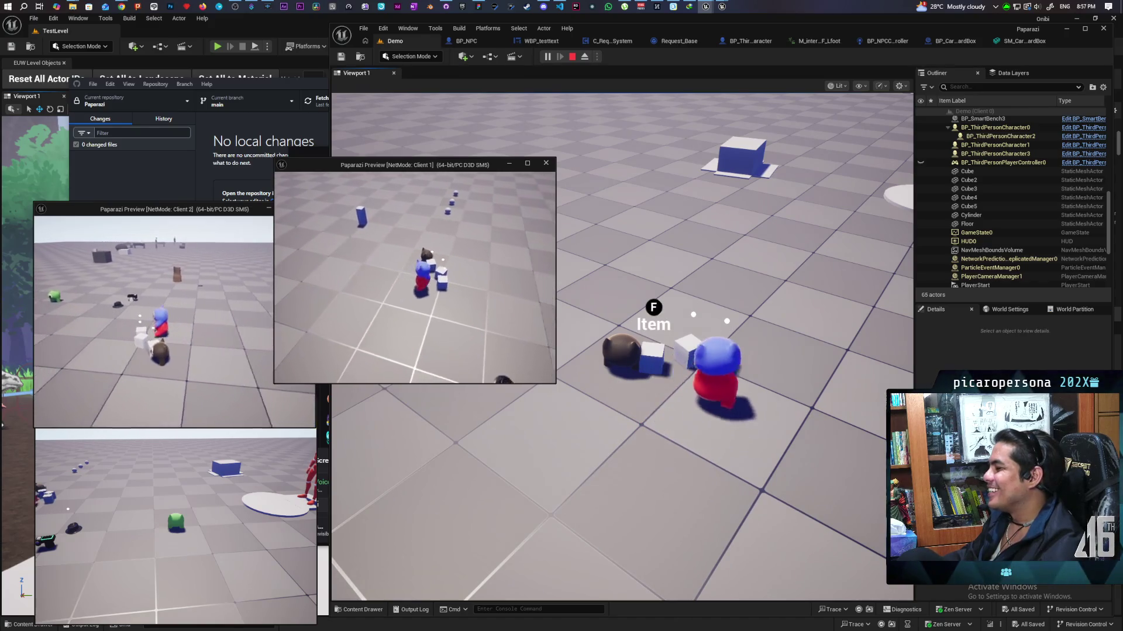
{"action": "key", "text": "w"}
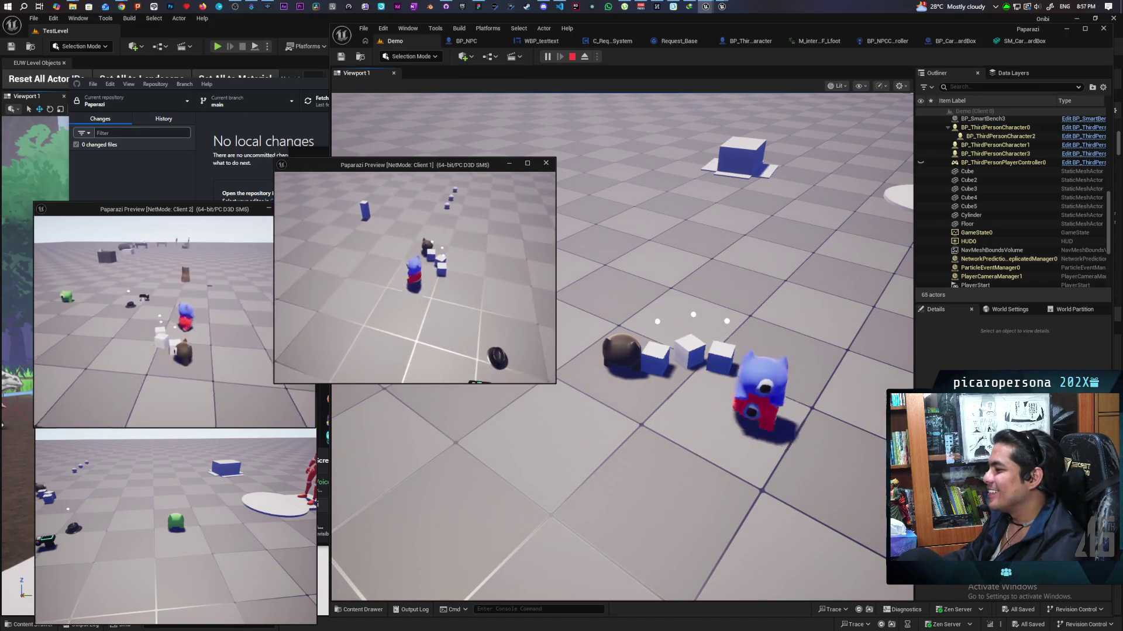
{"action": "key", "text": "d"}
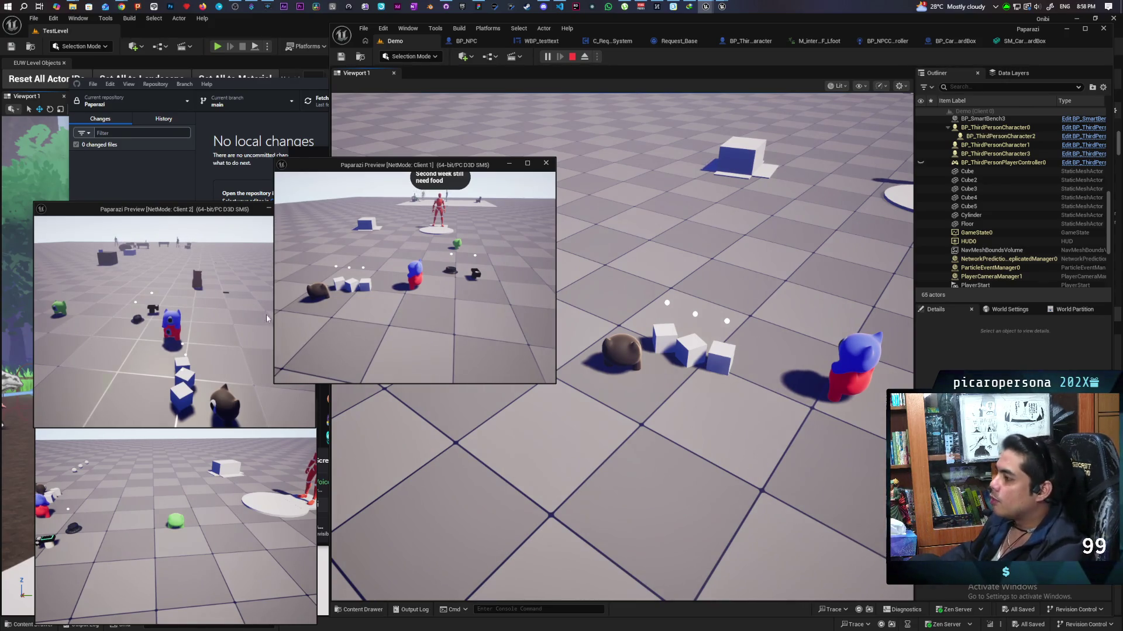
{"action": "key", "text": "Escape"}
Switch to the Paparazzi FigJam board and inspect the Targets note and the Unlocks trench coat line
{"action": "left_click", "coordinate": [478, 7]}
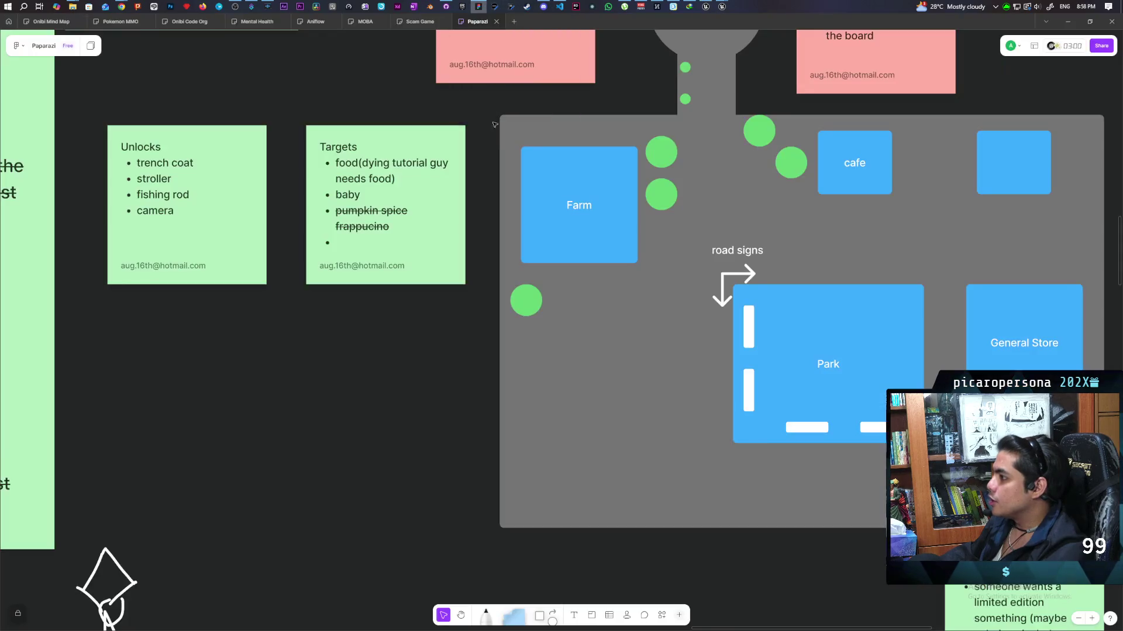
{"action": "scroll", "coordinate": [461, 297], "scroll_direction": "down", "scroll_amount": 2}
{"action": "scroll", "coordinate": [419, 421], "scroll_direction": "up", "scroll_amount": 2}
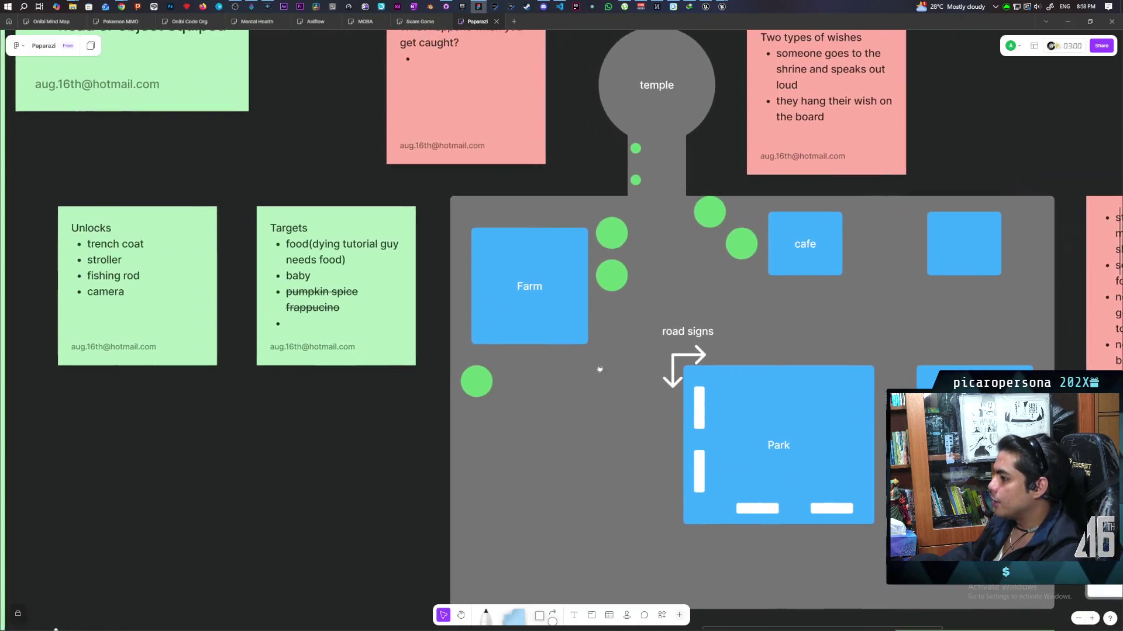
{"action": "left_click", "coordinate": [354, 347]}
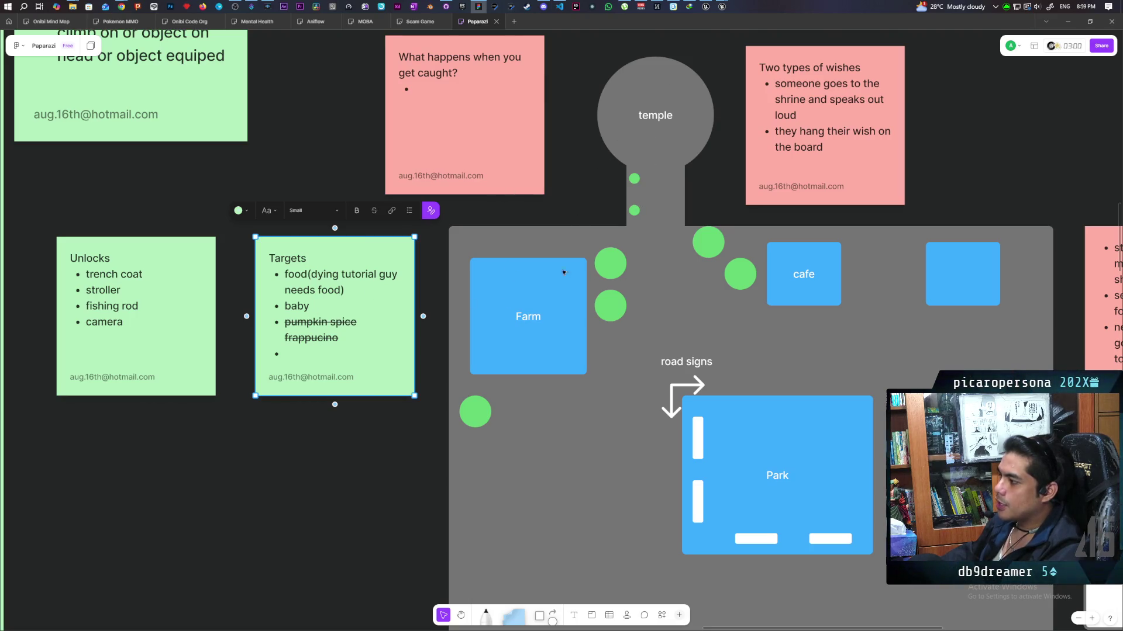
{"action": "double_click", "coordinate": [114, 281]}
{"action": "triple_click", "coordinate": [115, 275]}
{"action": "left_click", "coordinate": [174, 454]}
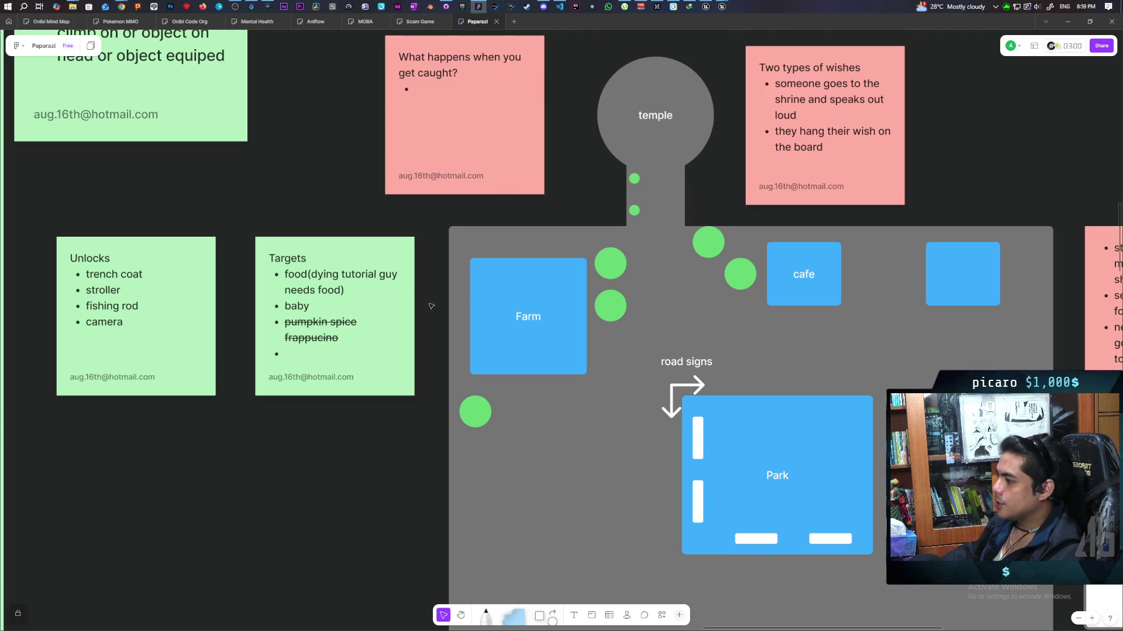
Select the word 'camera' and the trench coat line in the Unlocks note
{"action": "left_click", "coordinate": [103, 324]}
{"action": "double_click", "coordinate": [102, 322]}
{"action": "left_click", "coordinate": [239, 456]}
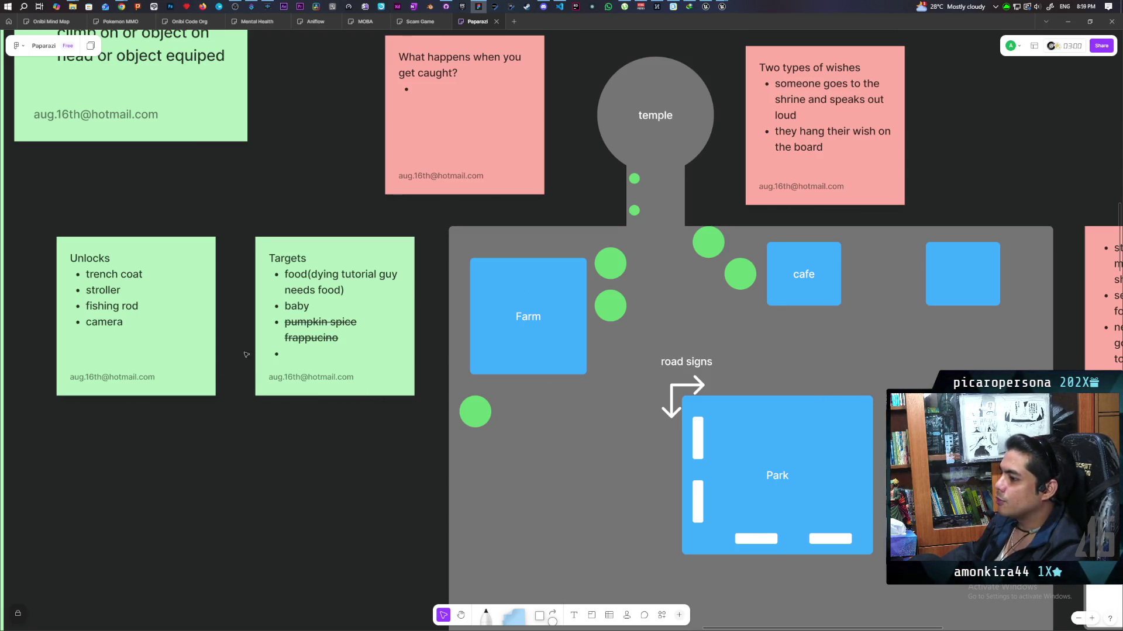
{"action": "double_click", "coordinate": [97, 321]}
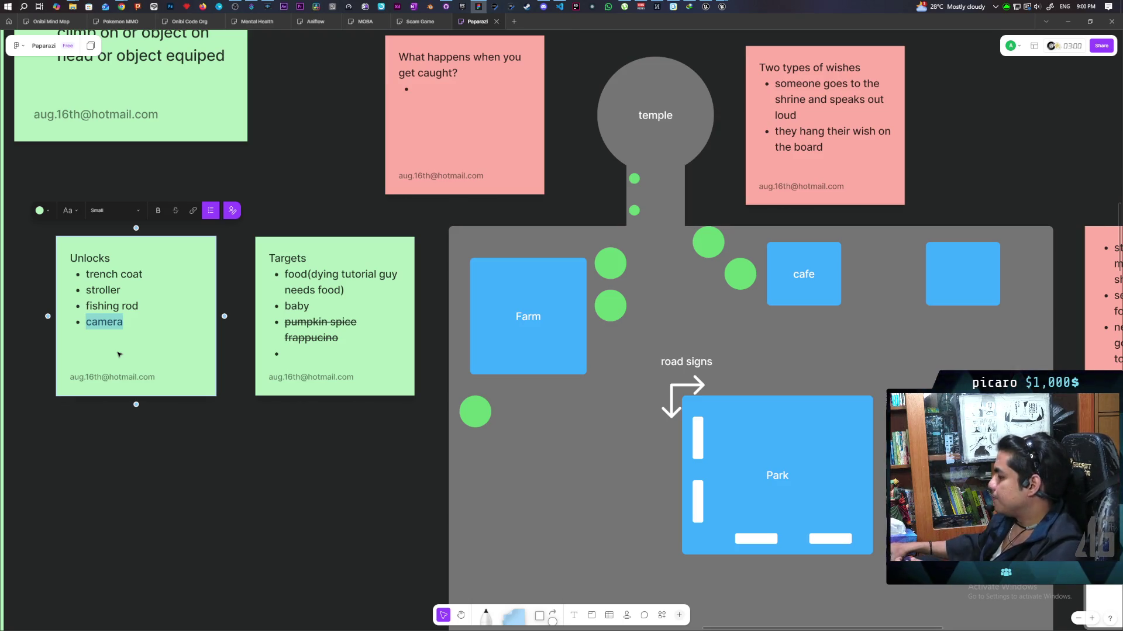
{"action": "left_click", "coordinate": [171, 276]}
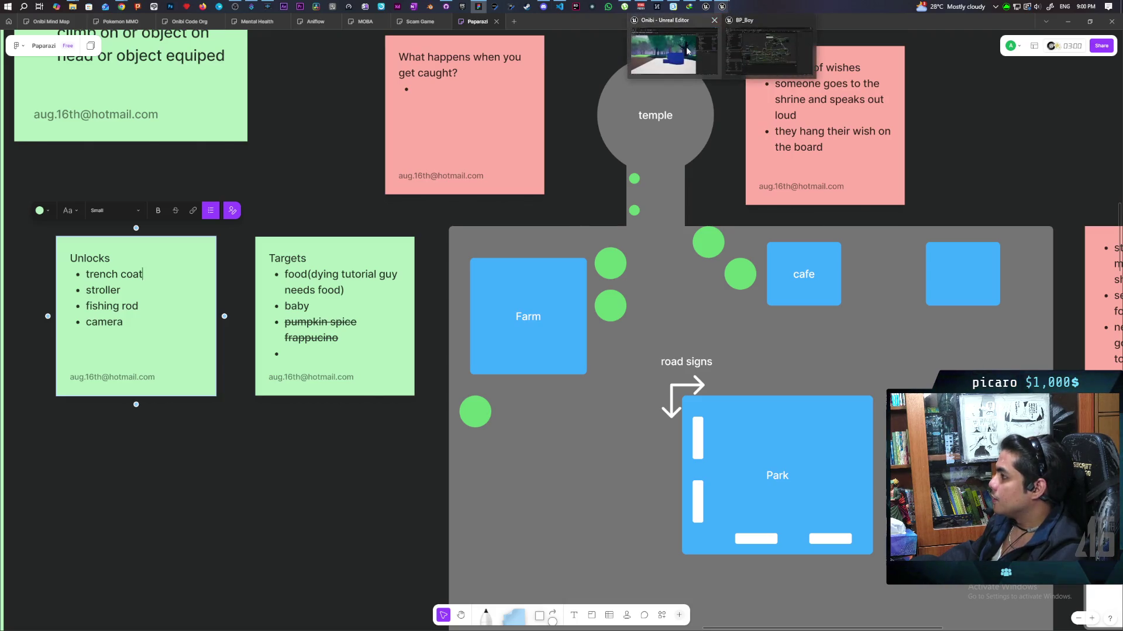
Bring the Unreal Engine editor with the Demo level back to the front
{"action": "left_click", "coordinate": [722, 7]}
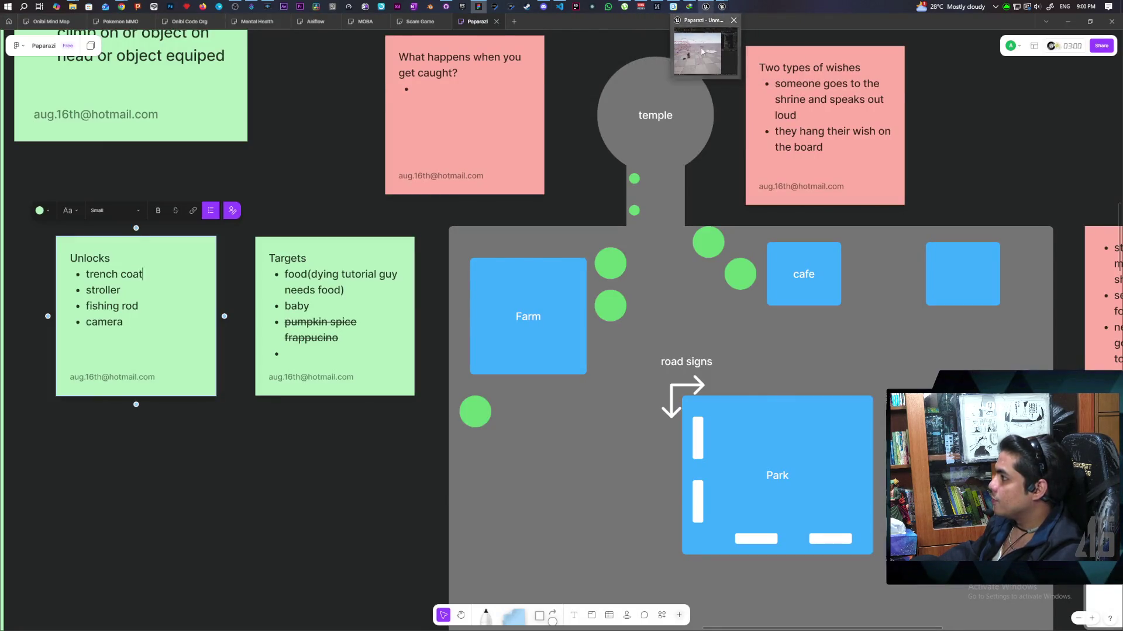
{"action": "left_click", "coordinate": [673, 50]}
{"action": "scroll", "coordinate": [623, 346], "scroll_direction": "down", "scroll_amount": 10}
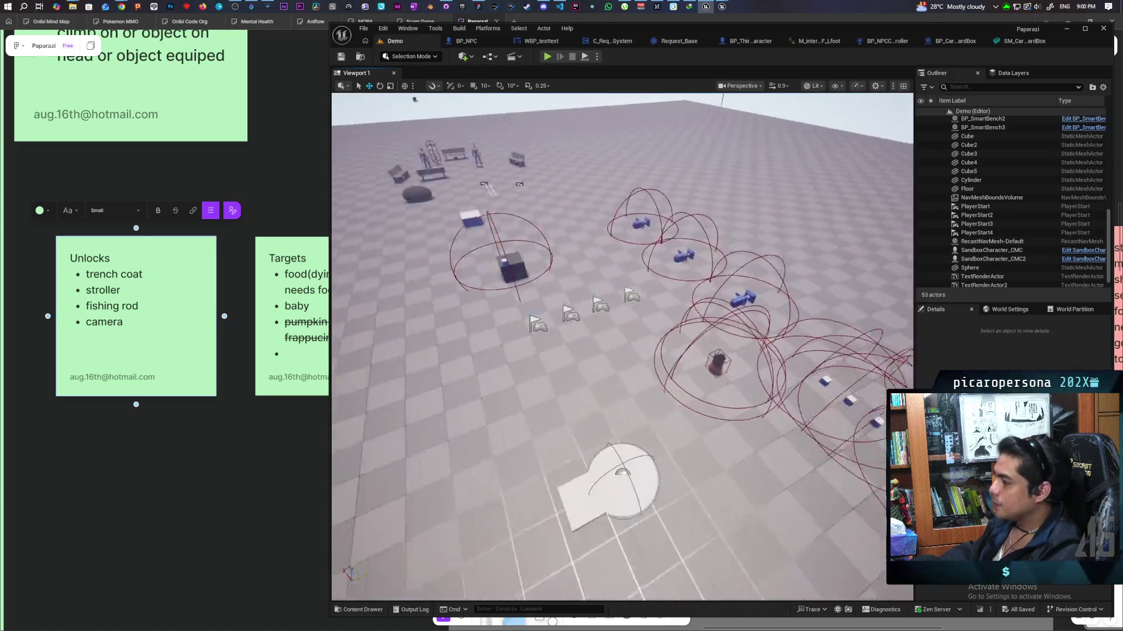
{"action": "mouse_move", "coordinate": [622, 346]}
{"action": "left_mouse_down"}
{"action": "mouse_move", "coordinate": [579, 400]}
{"action": "mouse_move", "coordinate": [568, 471]}
{"action": "mouse_move", "coordinate": [549, 478]}
{"action": "left_mouse_up"}
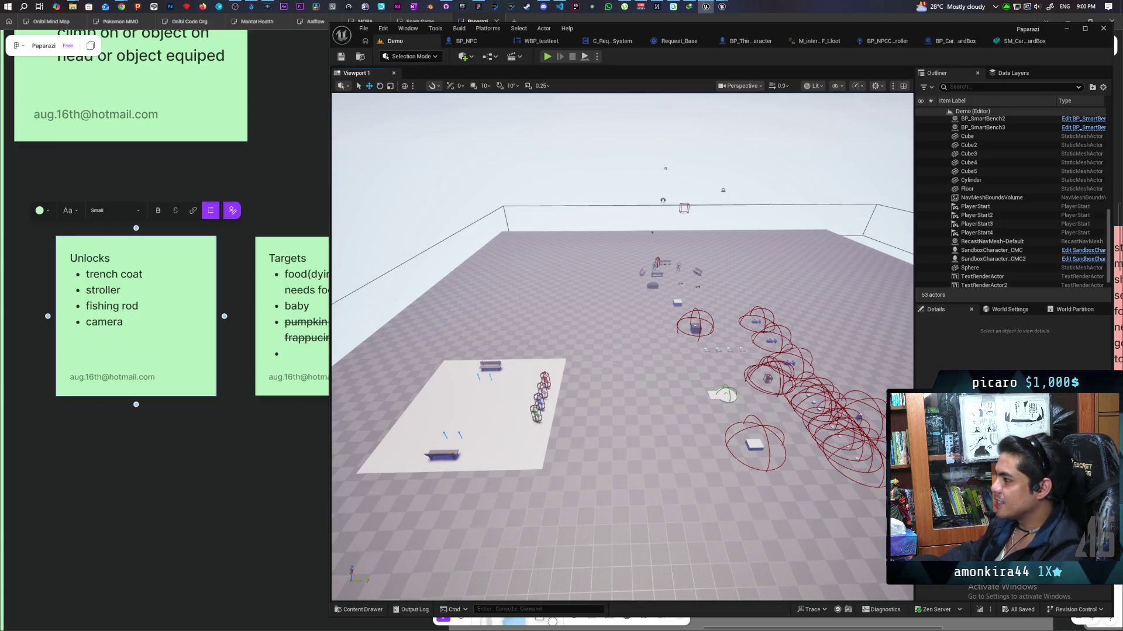
{"action": "mouse_move", "coordinate": [551, 216]}
{"action": "left_mouse_down"}
{"action": "mouse_move", "coordinate": [552, 193]}
{"action": "mouse_move", "coordinate": [545, 219]}
{"action": "left_mouse_up"}
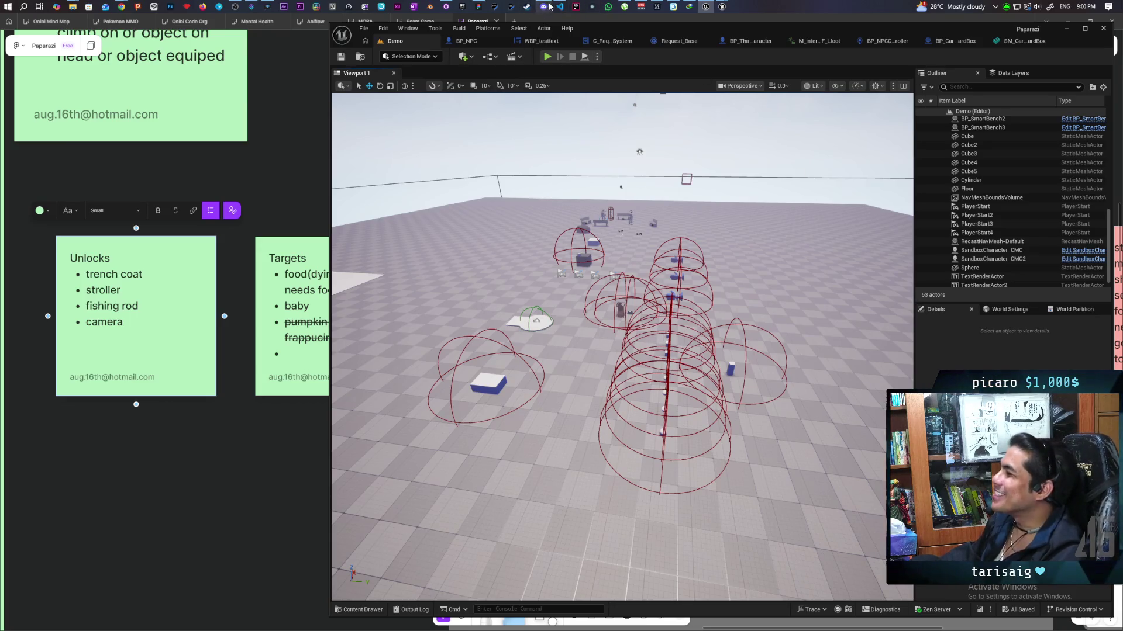
{"action": "mouse_move", "coordinate": [560, 6]}
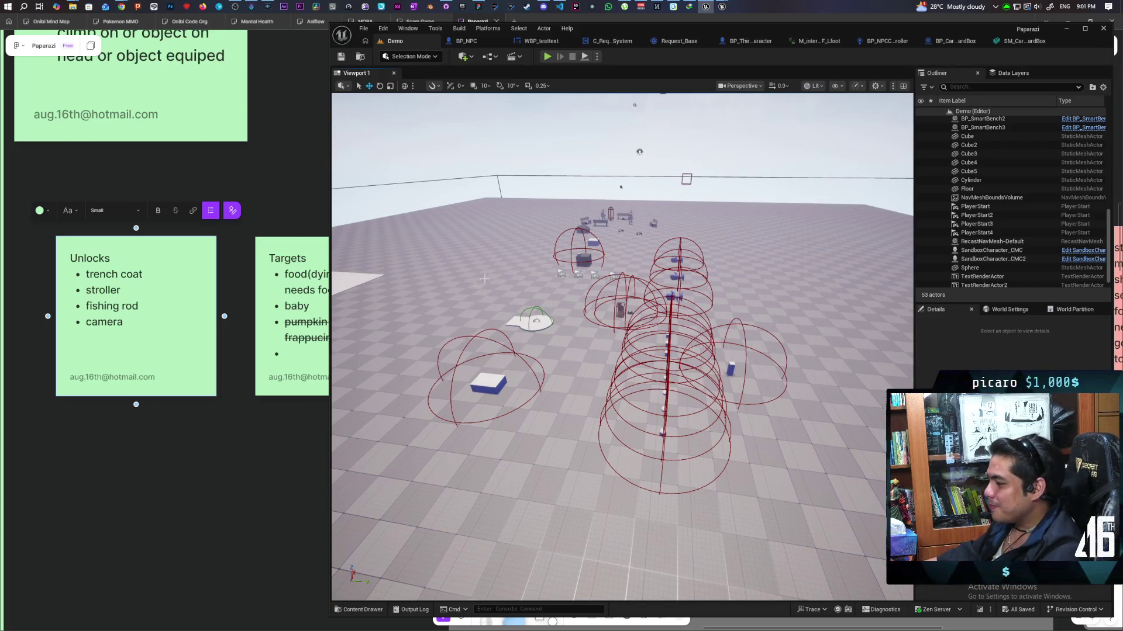
{"action": "mouse_move", "coordinate": [603, 333]}
{"action": "left_mouse_down"}
{"action": "mouse_move", "coordinate": [550, 345]}
{"action": "mouse_move", "coordinate": [480, 416]}
{"action": "left_mouse_up"}
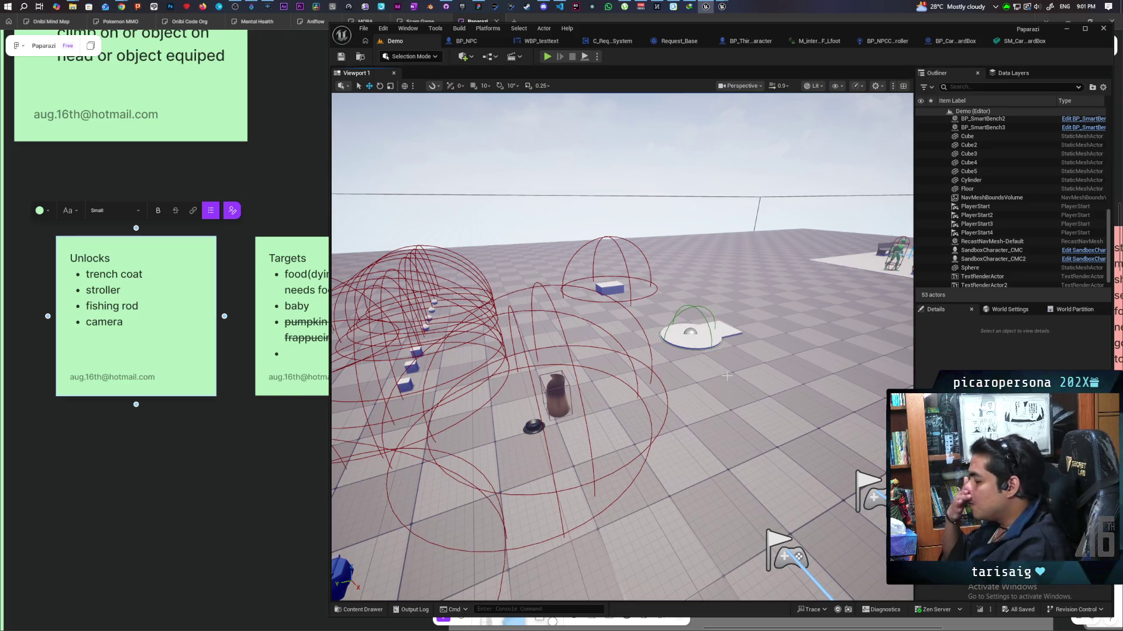
{"action": "left_click_drag", "start_coordinate": [726, 294], "coordinate": [726, 294]}
{"action": "left_click_drag", "start_coordinate": [721, 336], "coordinate": [721, 336]}
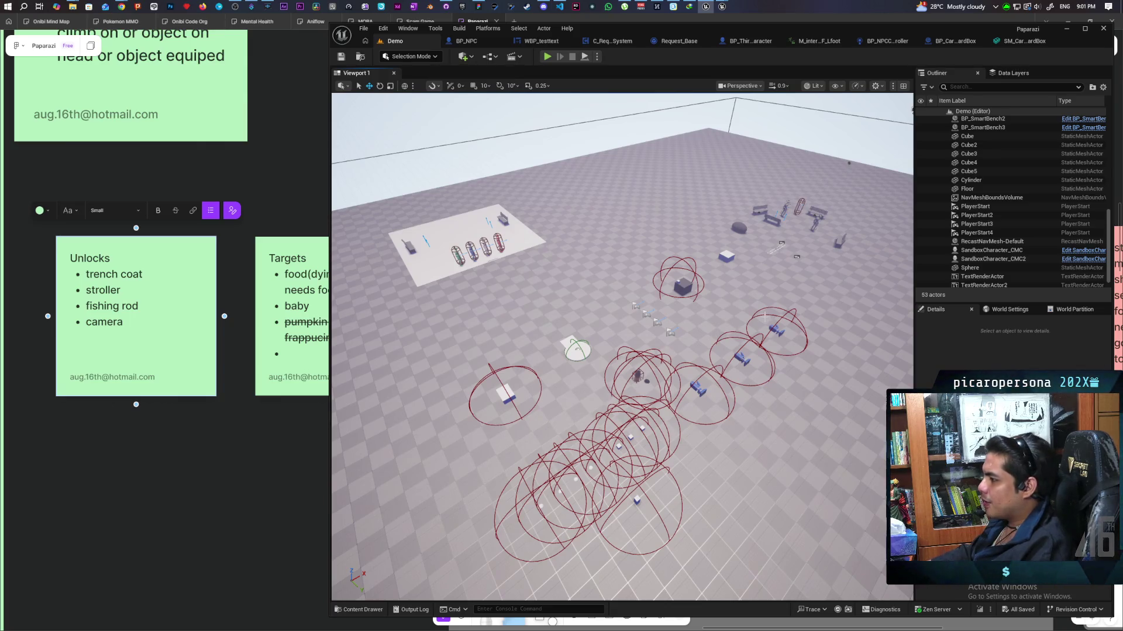
{"action": "mouse_move", "coordinate": [766, 301]}
{"action": "left_mouse_down"}
{"action": "mouse_move", "coordinate": [728, 275]}
{"action": "mouse_move", "coordinate": [716, 304]}
{"action": "mouse_move", "coordinate": [678, 298]}
{"action": "left_mouse_up"}
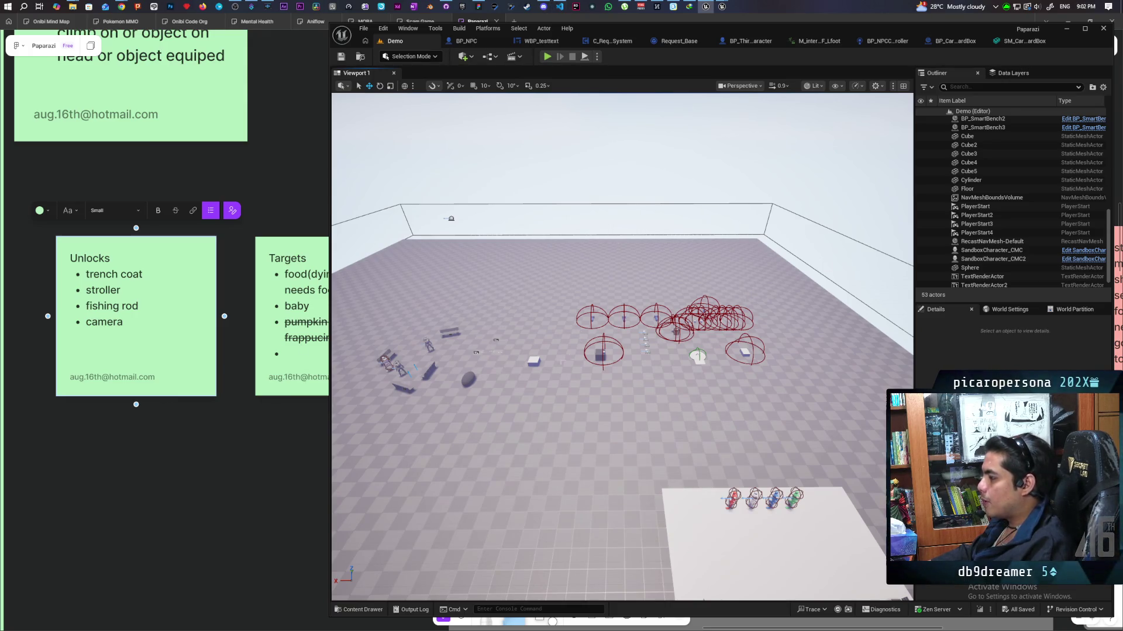
{"action": "mouse_move", "coordinate": [619, 345]}
{"action": "left_mouse_down"}
{"action": "mouse_move", "coordinate": [471, 398]}
{"action": "mouse_move", "coordinate": [657, 340]}
{"action": "left_mouse_up"}
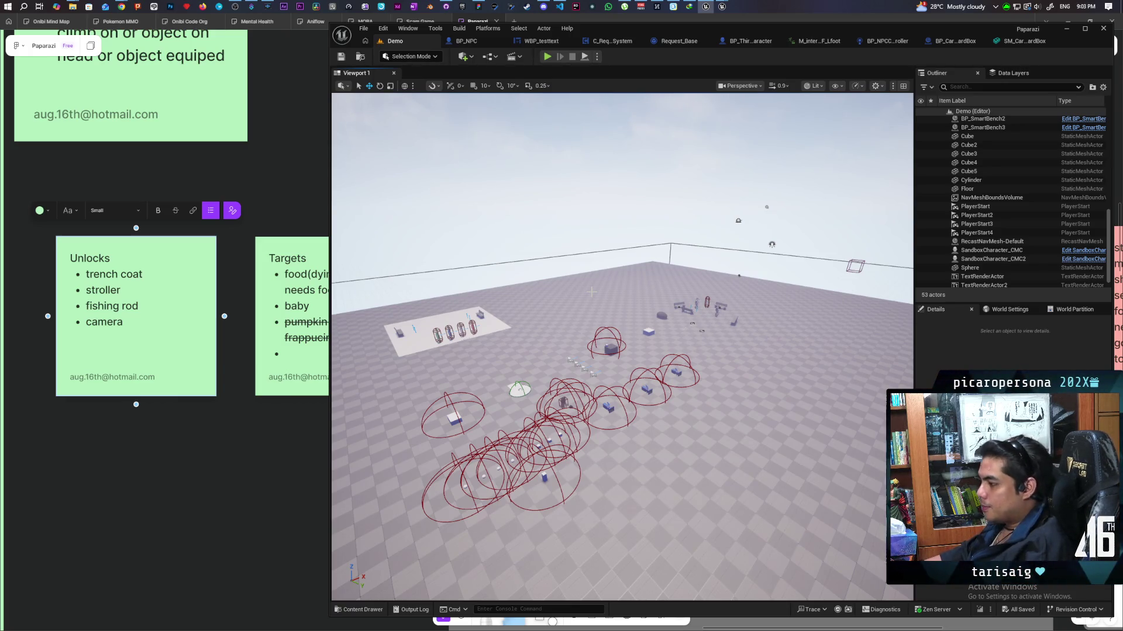
{"action": "key", "text": "w"}
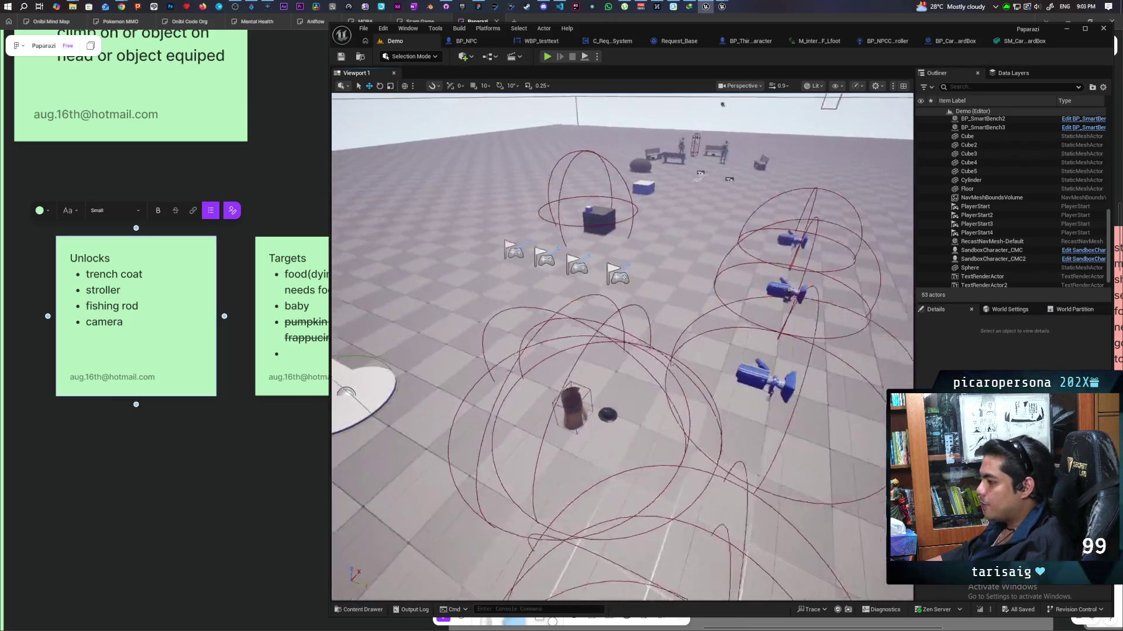
{"action": "key", "text": "w"}
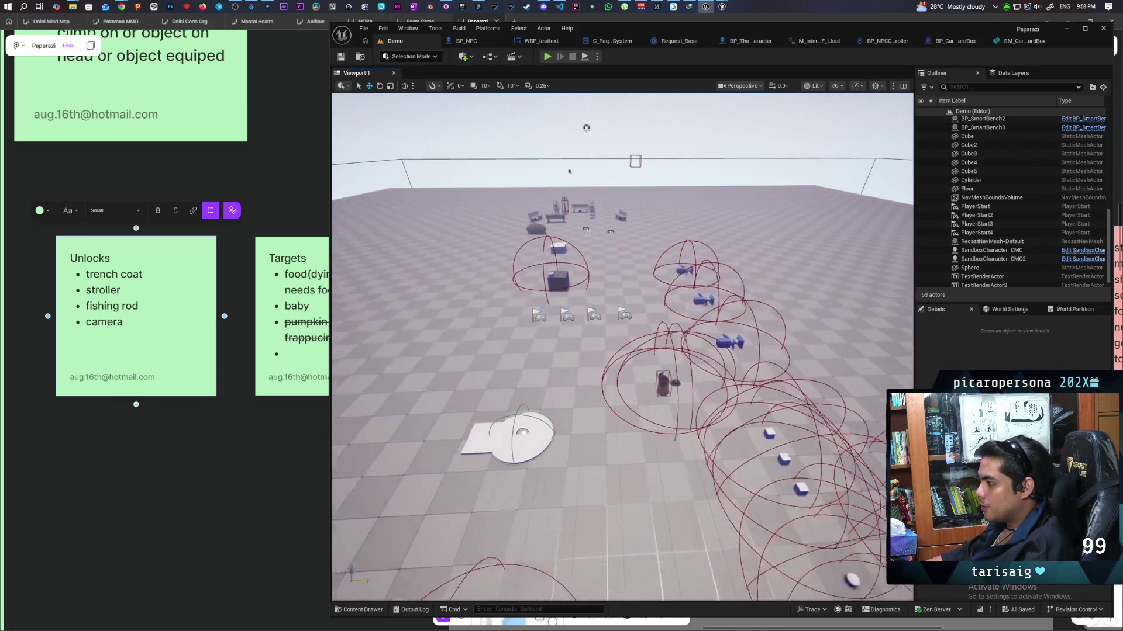
{"action": "key", "text": "w"}
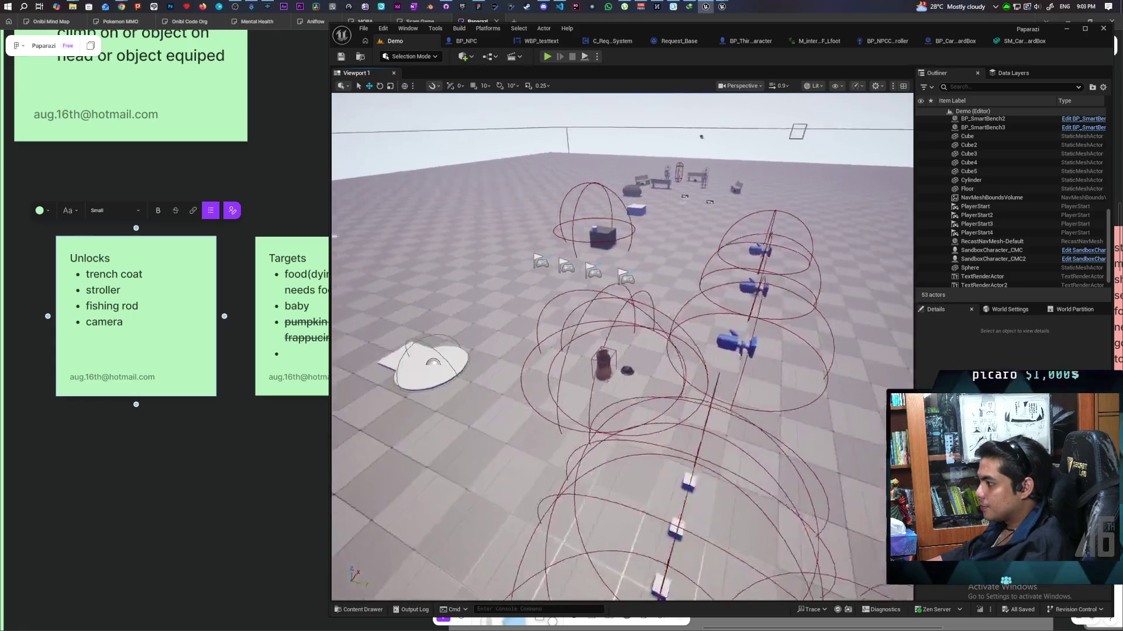
{"action": "key", "text": "s"}
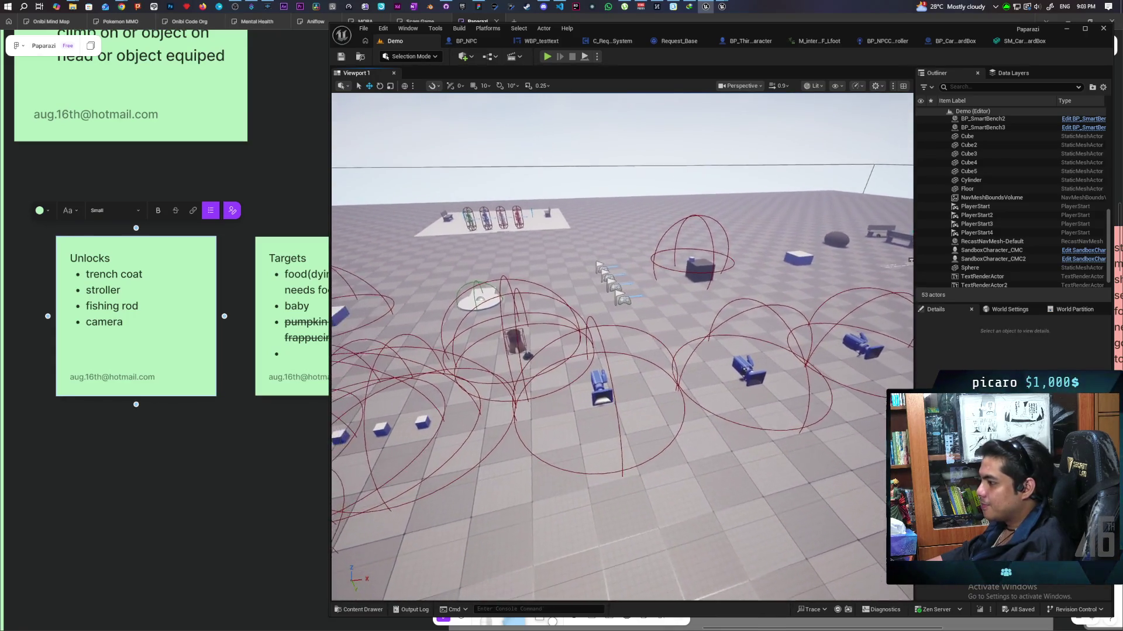
{"action": "key", "text": "s"}
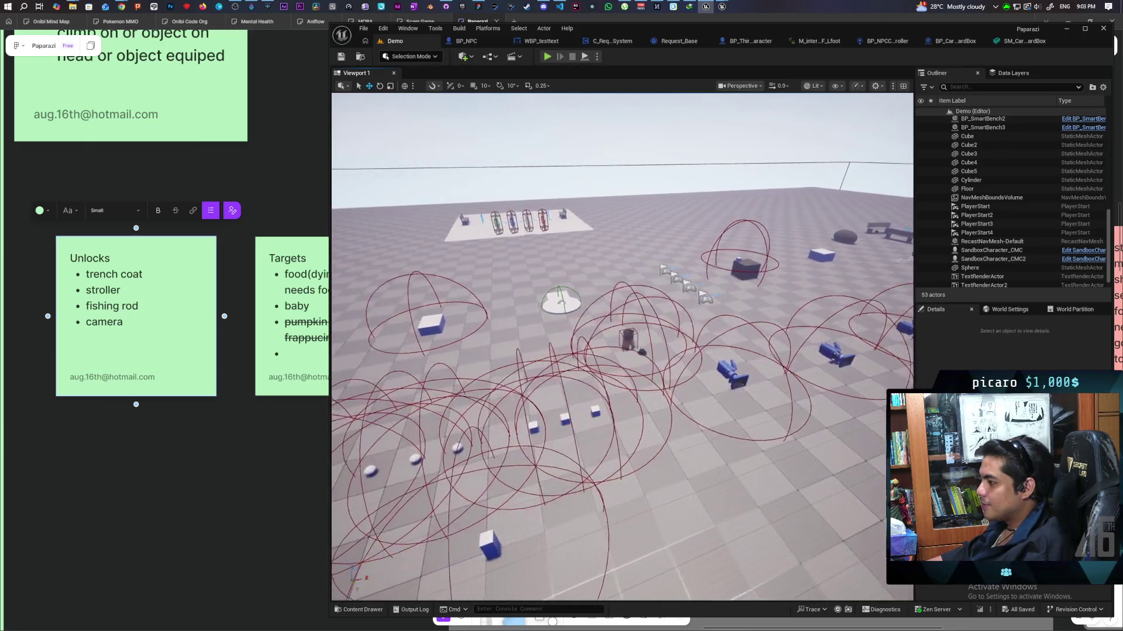
{"action": "key", "text": "w"}
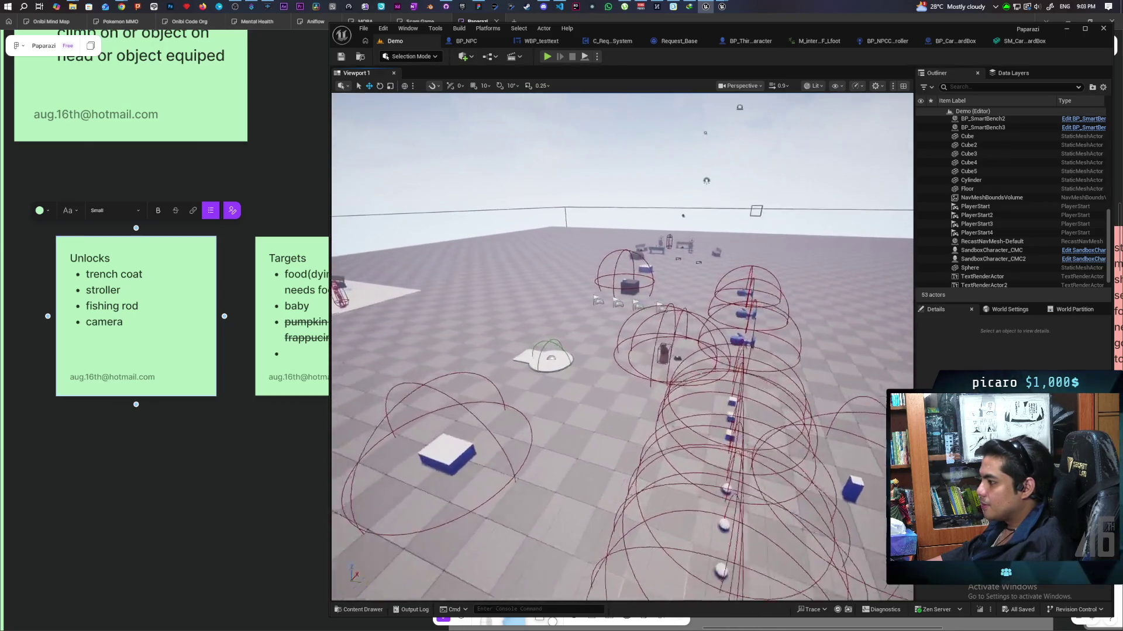
{"action": "key", "text": "a"}
{"action": "key", "text": "s"}
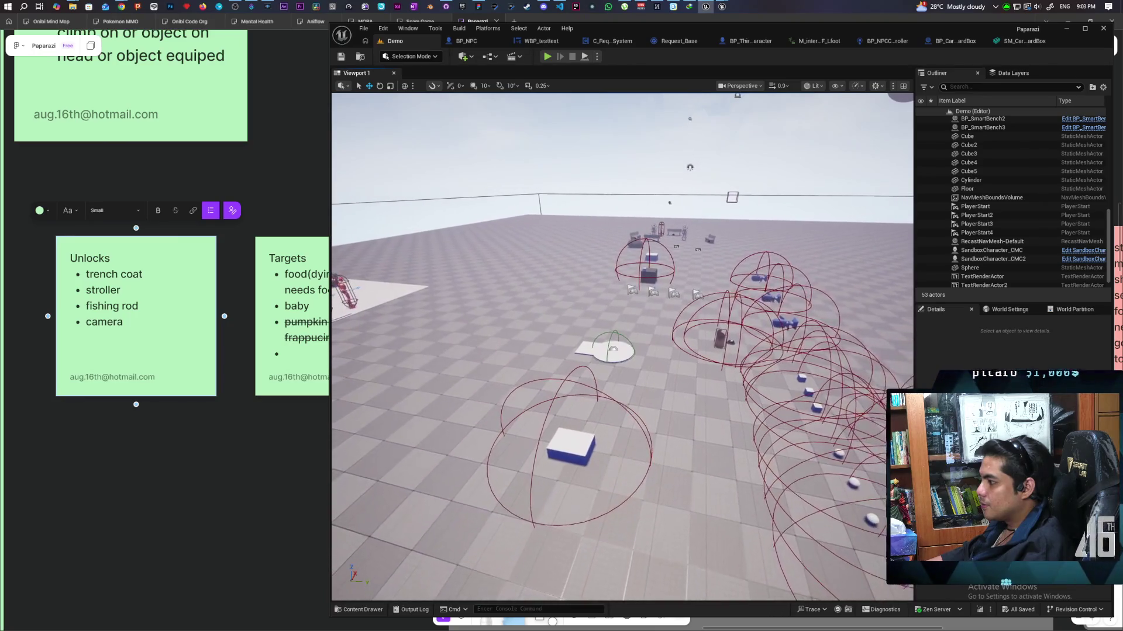
{"action": "key", "text": "a"}
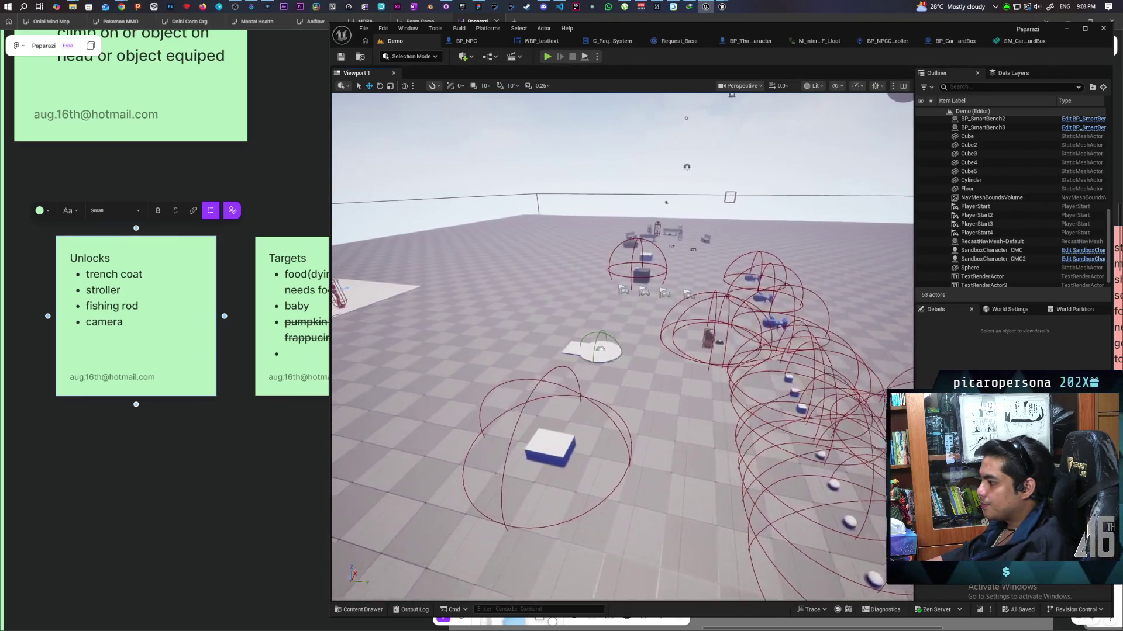
{"action": "key", "text": "d"}
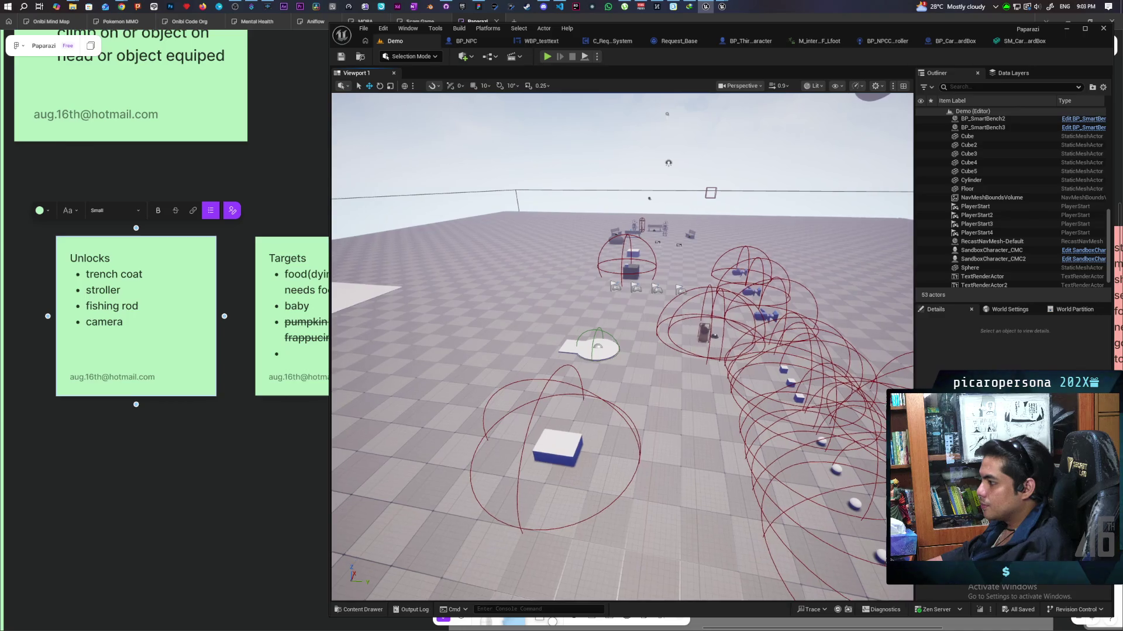
{"action": "key", "text": "a"}
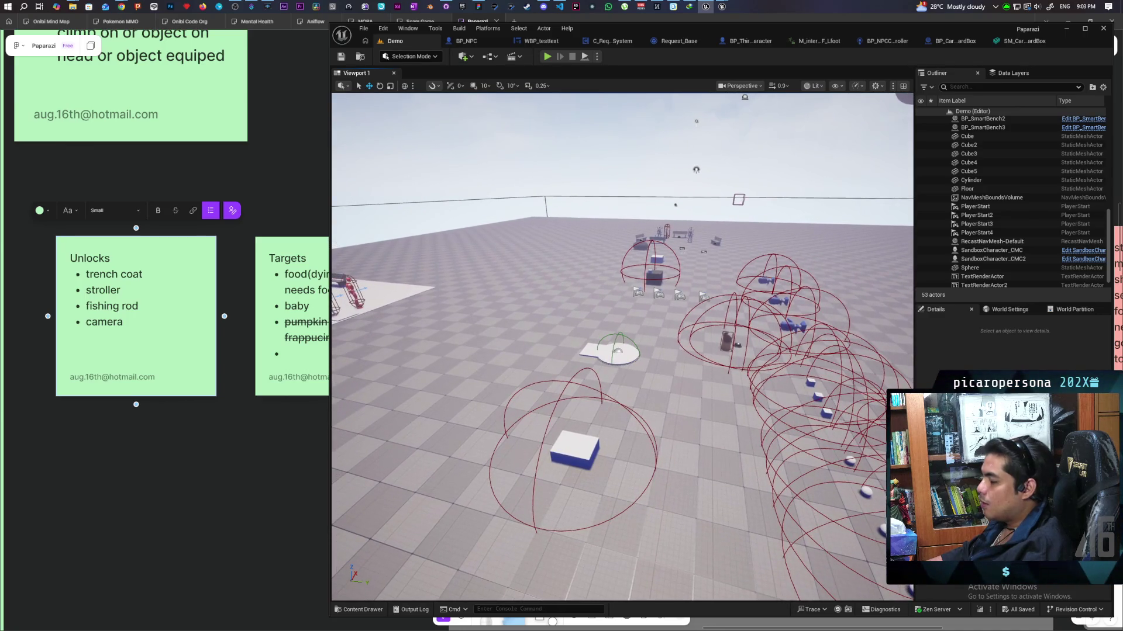
{"action": "key", "text": "s"}
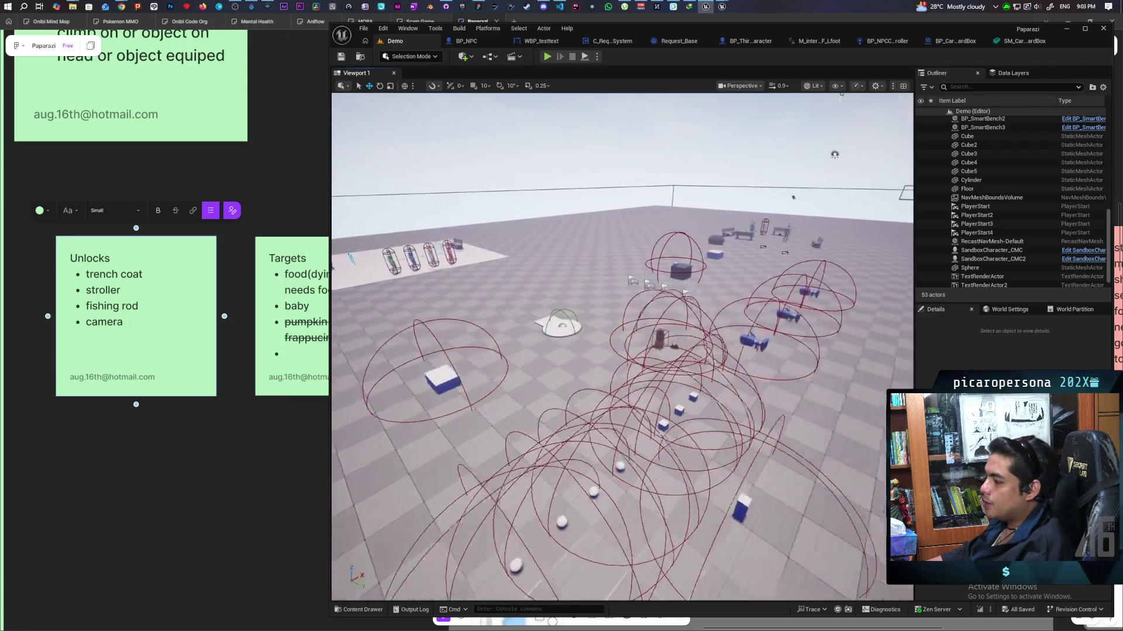
{"action": "key", "text": "w"}
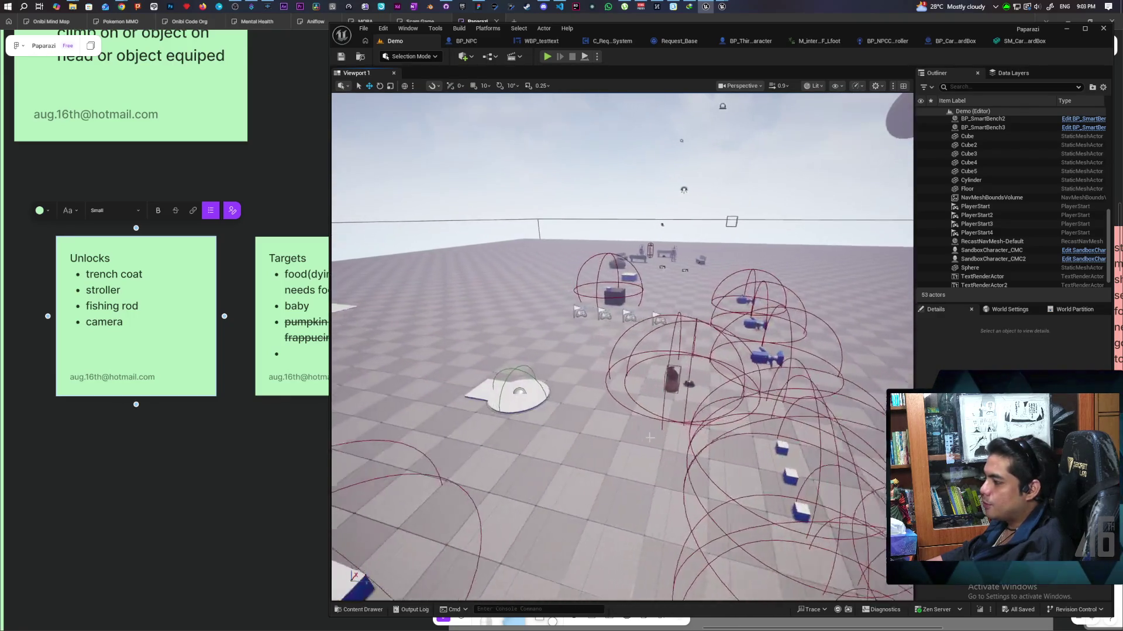
{"action": "key", "text": "a"}
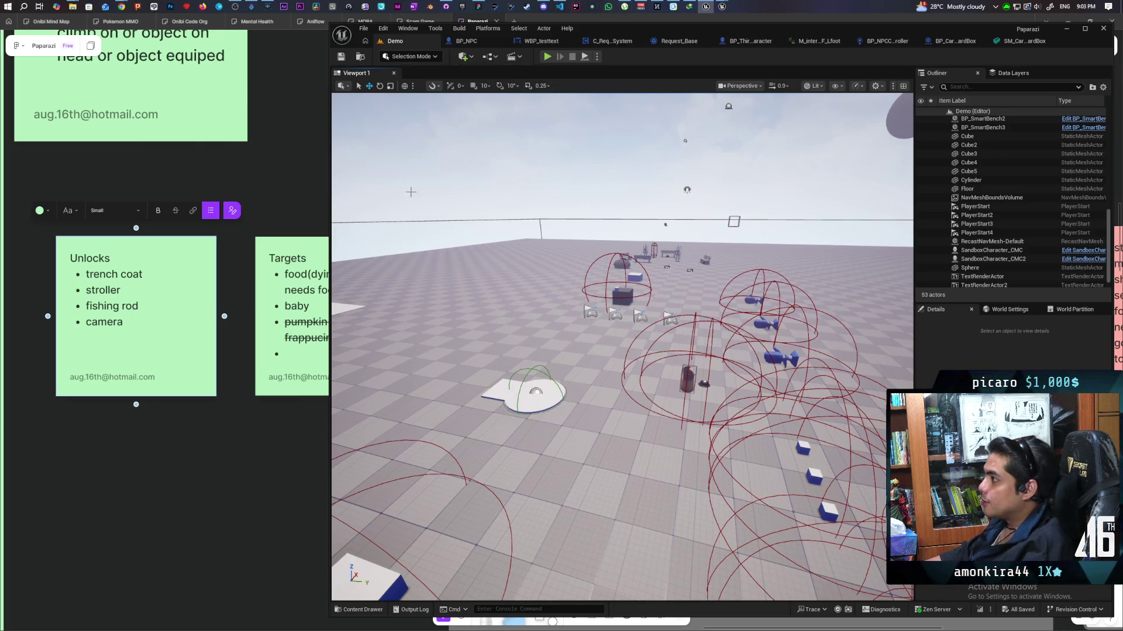
{"action": "left_click", "coordinate": [479, 7]}
{"action": "scroll", "coordinate": [856, 197], "scroll_direction": "down", "scroll_amount": 2}
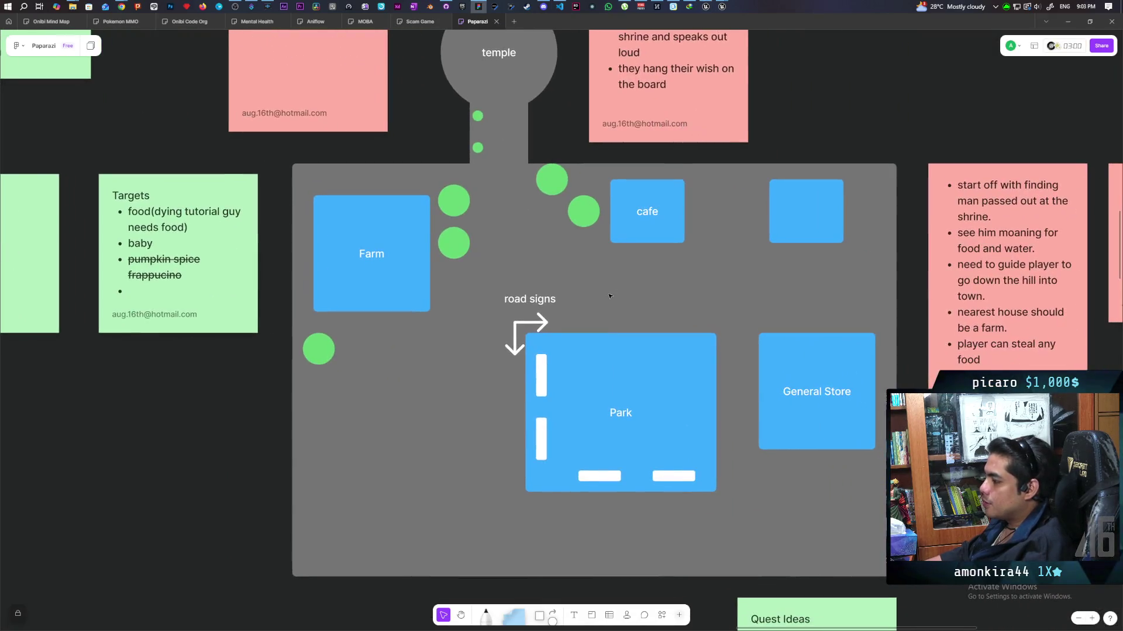
{"action": "scroll", "coordinate": [685, 300], "scroll_direction": "up", "scroll_amount": 5}
{"action": "scroll", "coordinate": [684, 300], "scroll_direction": "up", "scroll_amount": 1}
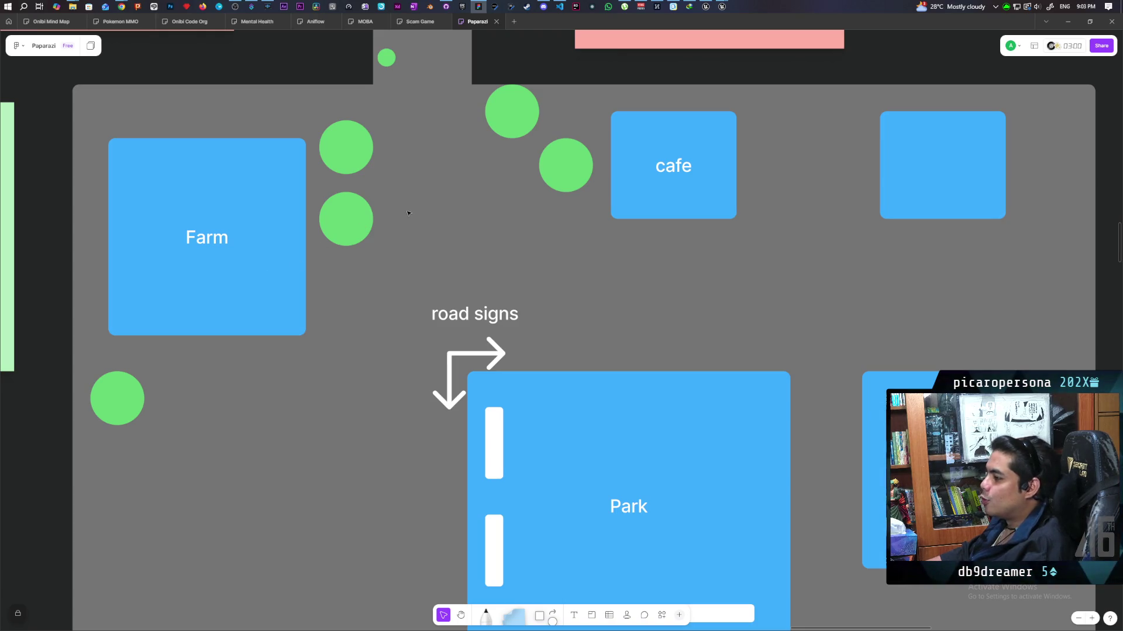
{"action": "scroll", "coordinate": [439, 187], "scroll_direction": "up", "scroll_amount": 2}
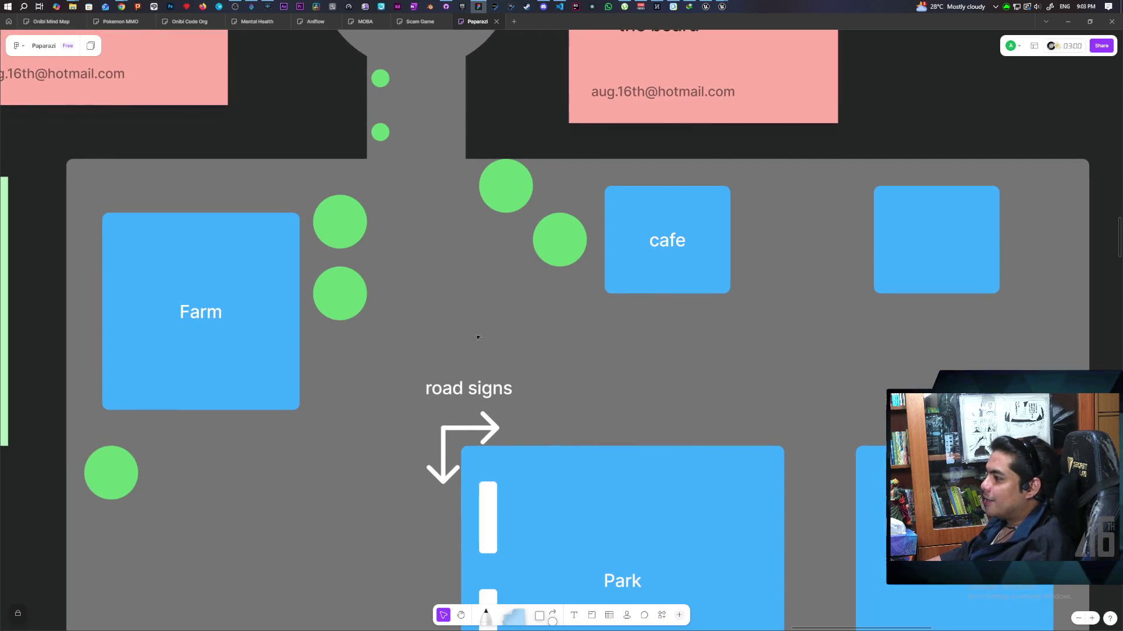
{"action": "scroll", "coordinate": [476, 334], "scroll_direction": "up", "scroll_amount": 1}
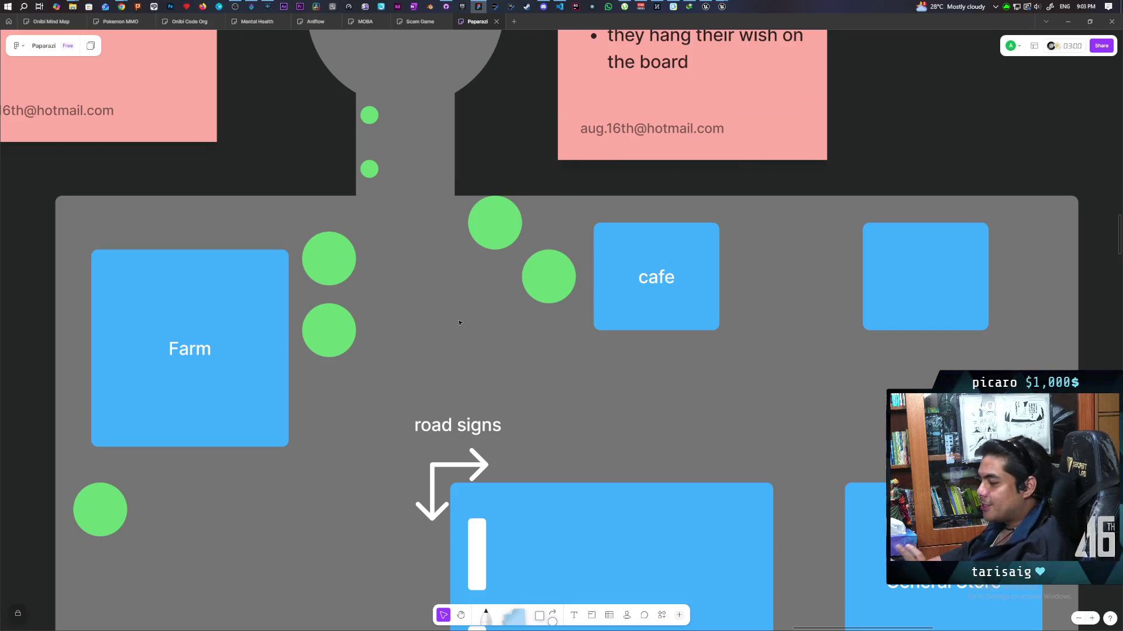
{"action": "scroll", "coordinate": [450, 292], "scroll_direction": "down", "scroll_amount": 1}
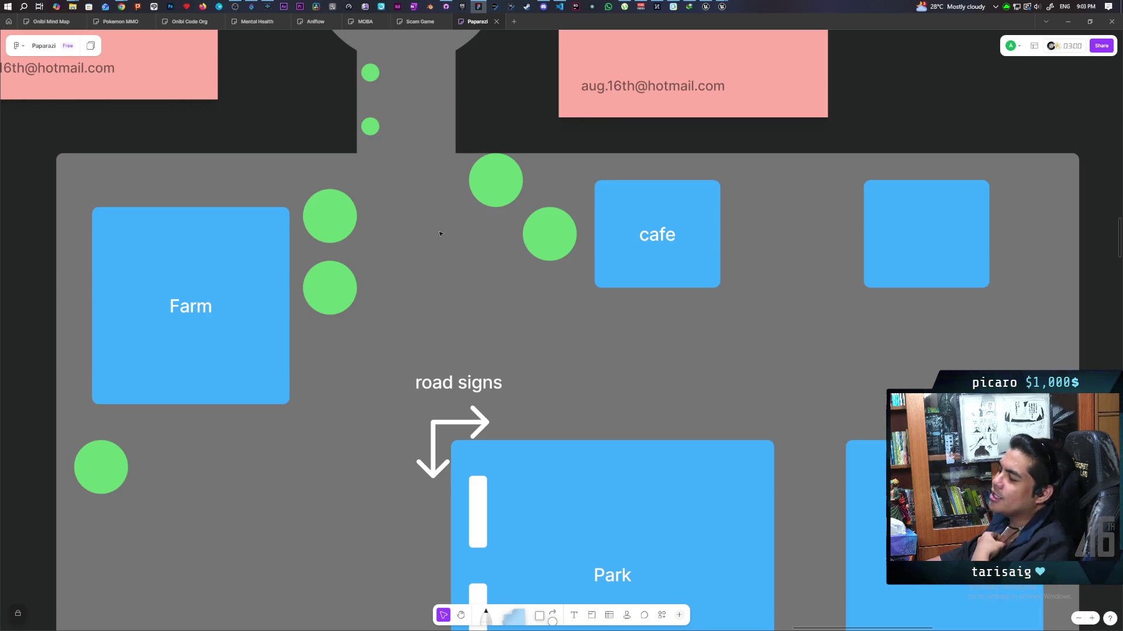
{"action": "scroll", "coordinate": [440, 233], "scroll_direction": "up", "scroll_amount": 3}
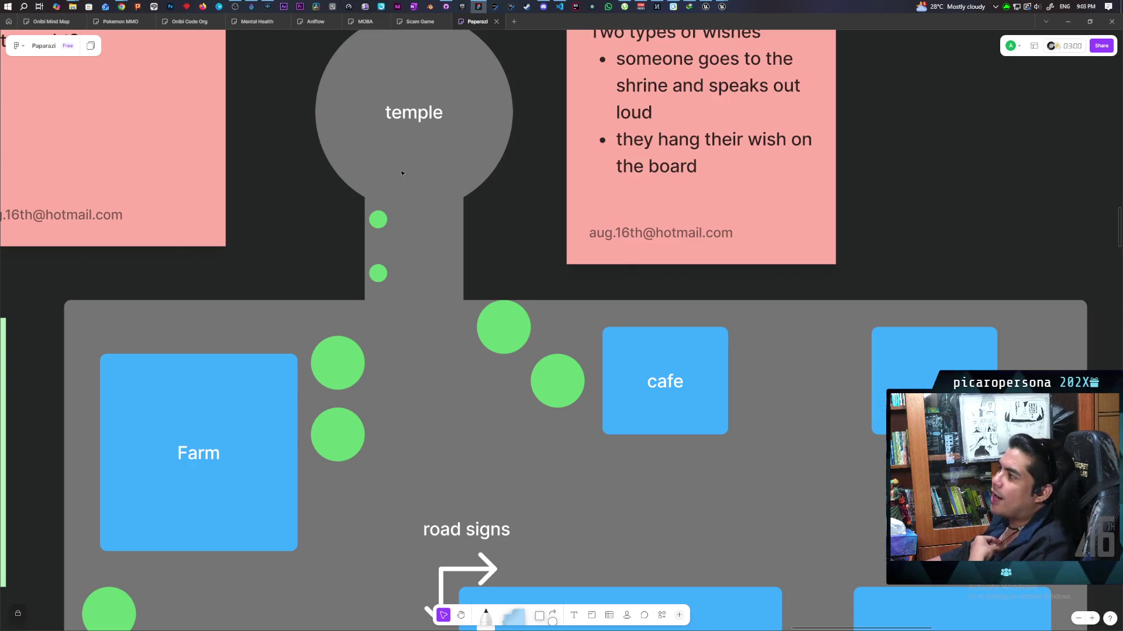
{"action": "scroll", "coordinate": [433, 425], "scroll_direction": "down", "scroll_amount": 2}
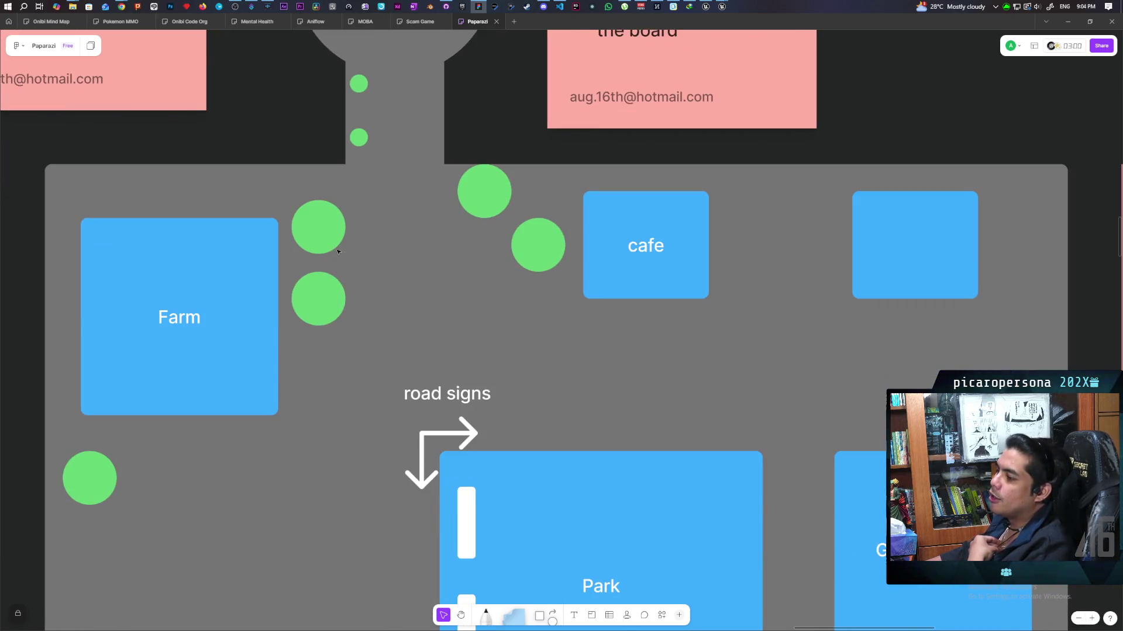
{"action": "left_click", "coordinate": [485, 191]}
{"action": "left_click", "coordinate": [526, 243]}
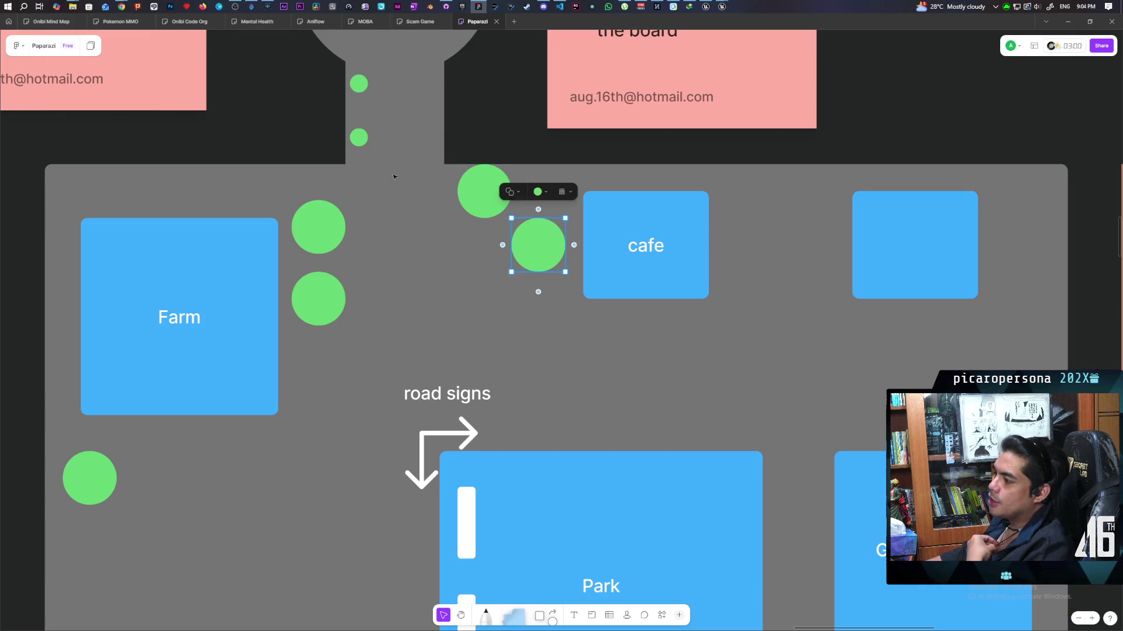
{"action": "left_click", "coordinate": [272, 119]}
{"action": "scroll", "coordinate": [555, 260], "scroll_direction": "down", "scroll_amount": 3}
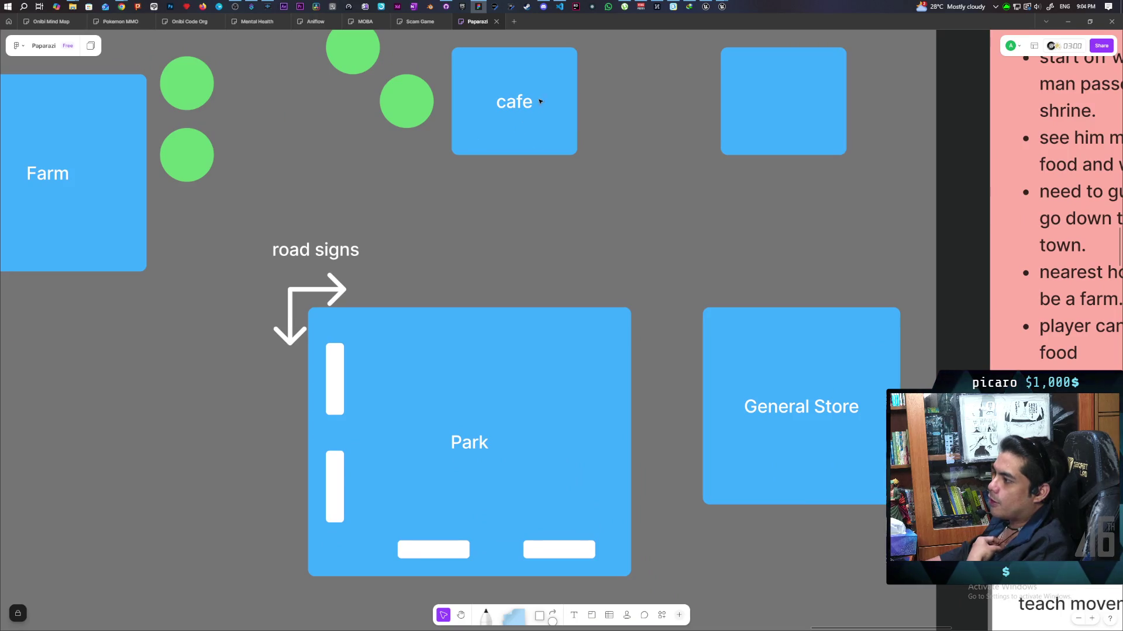
{"action": "scroll", "coordinate": [469, 173], "scroll_direction": "left", "scroll_amount": 5}
{"action": "scroll", "coordinate": [469, 173], "scroll_direction": "up", "scroll_amount": 1}
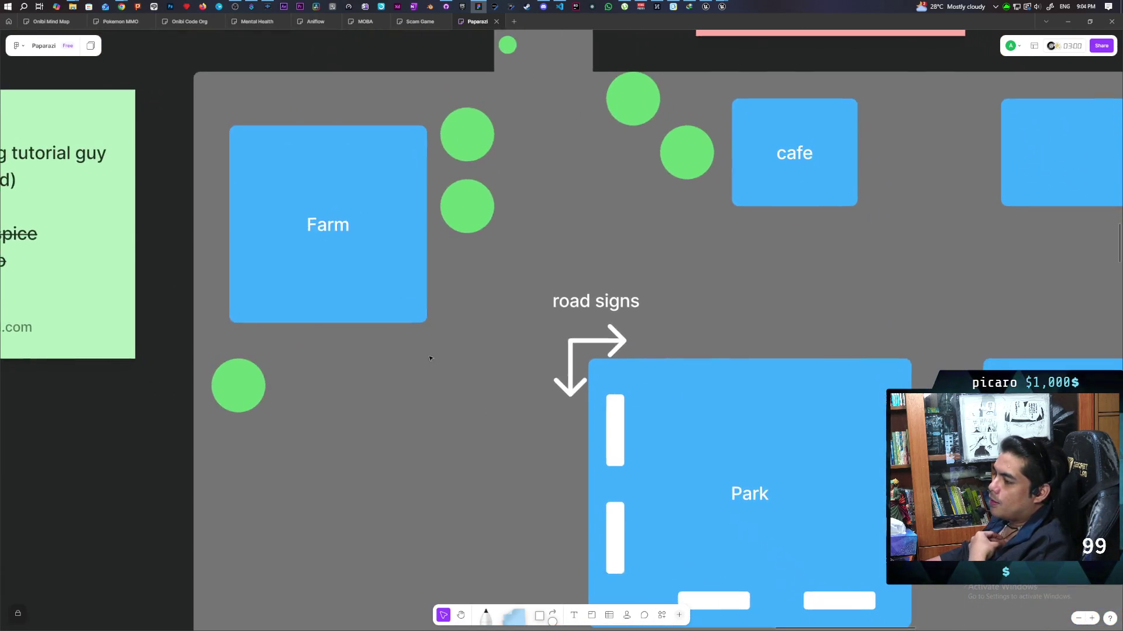
{"action": "left_click_drag", "start_coordinate": [429, 359], "coordinate": [345, 268]}
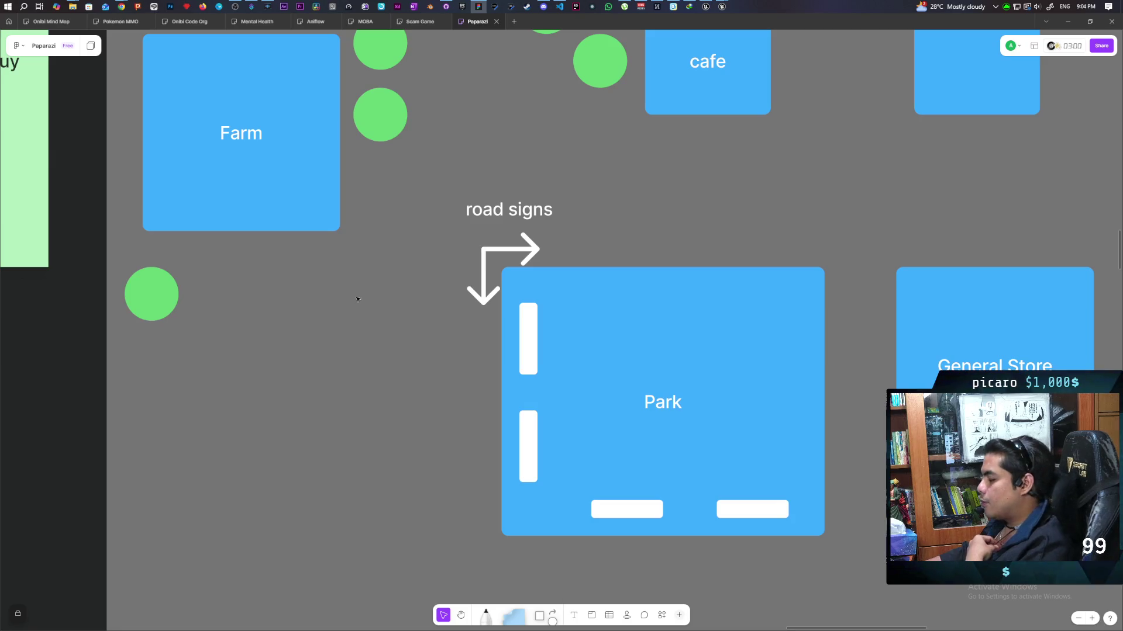
{"action": "scroll", "coordinate": [357, 299], "scroll_direction": "left", "scroll_amount": 10}
{"action": "scroll", "coordinate": [358, 299], "scroll_direction": "up", "scroll_amount": 2}
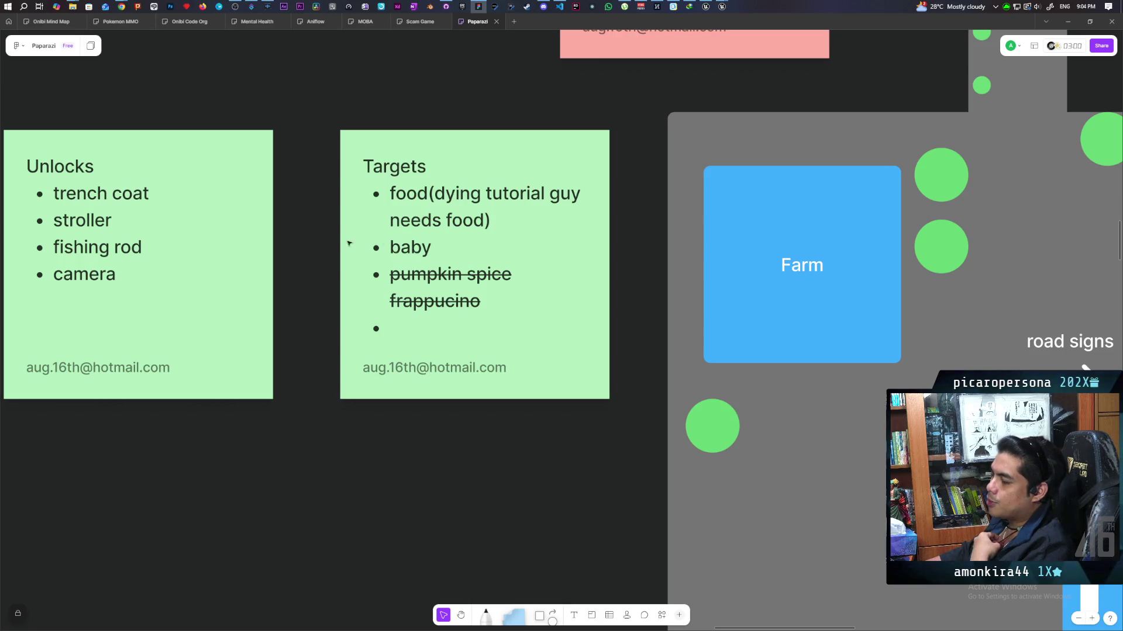
{"action": "mouse_move", "coordinate": [725, 358]}
{"action": "left_mouse_down"}
{"action": "mouse_move", "coordinate": [551, 258]}
{"action": "mouse_move", "coordinate": [408, 310]}
{"action": "mouse_move", "coordinate": [415, 324]}
{"action": "left_mouse_up"}
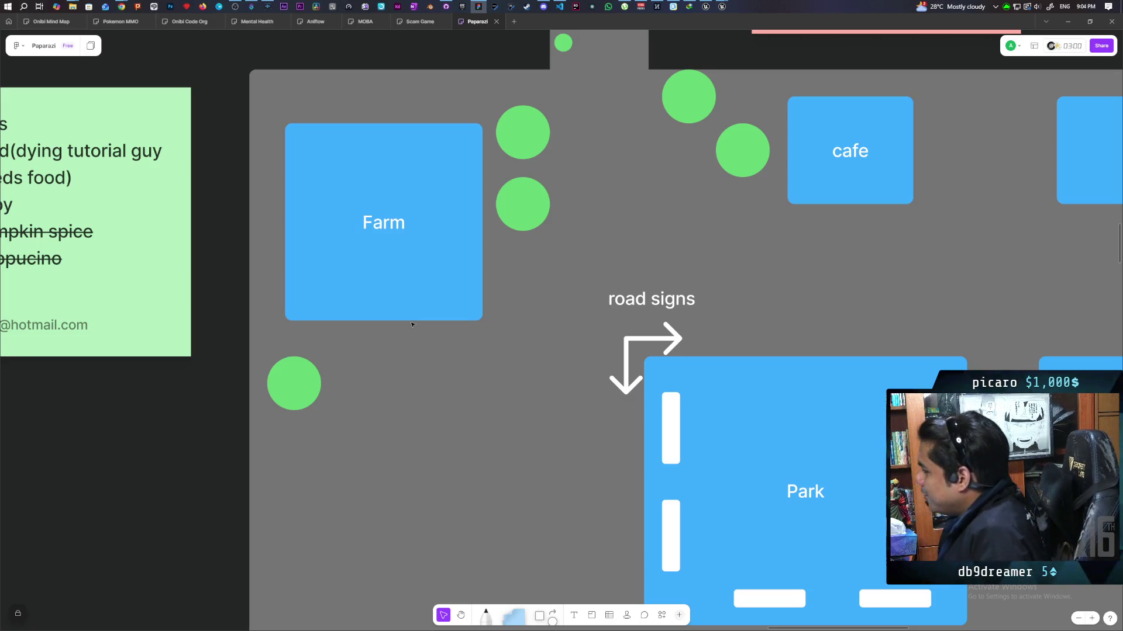
{"action": "left_click_drag", "start_coordinate": [726, 283], "coordinate": [504, 246]}
{"action": "mouse_move", "coordinate": [505, 312]}
{"action": "left_mouse_down"}
{"action": "mouse_move", "coordinate": [524, 356]}
{"action": "mouse_move", "coordinate": [511, 366]}
{"action": "left_mouse_up"}
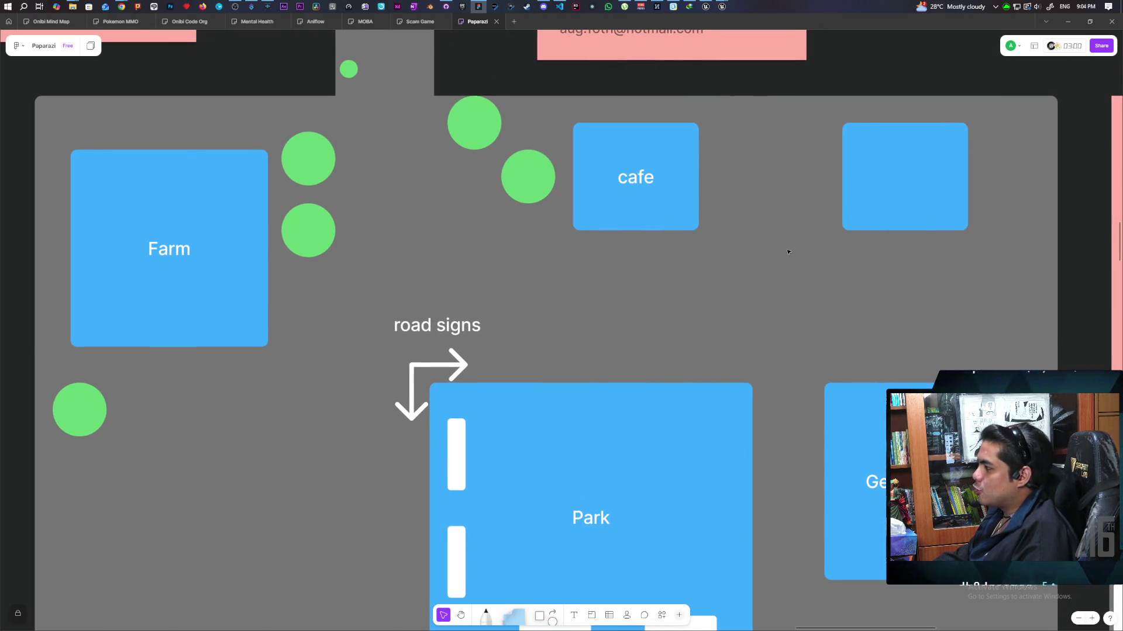
{"action": "scroll", "coordinate": [787, 248], "scroll_direction": "up", "scroll_amount": 3}
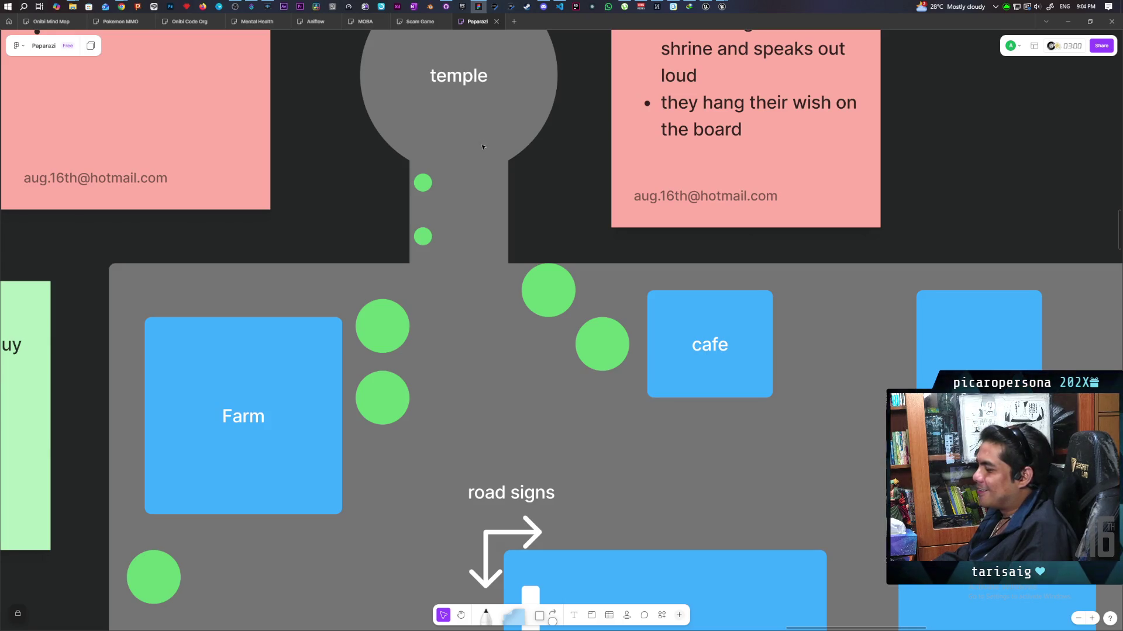
{"action": "scroll", "coordinate": [569, 242], "scroll_direction": "down", "scroll_amount": 3}
{"action": "scroll", "coordinate": [569, 242], "scroll_direction": "left", "scroll_amount": 2}
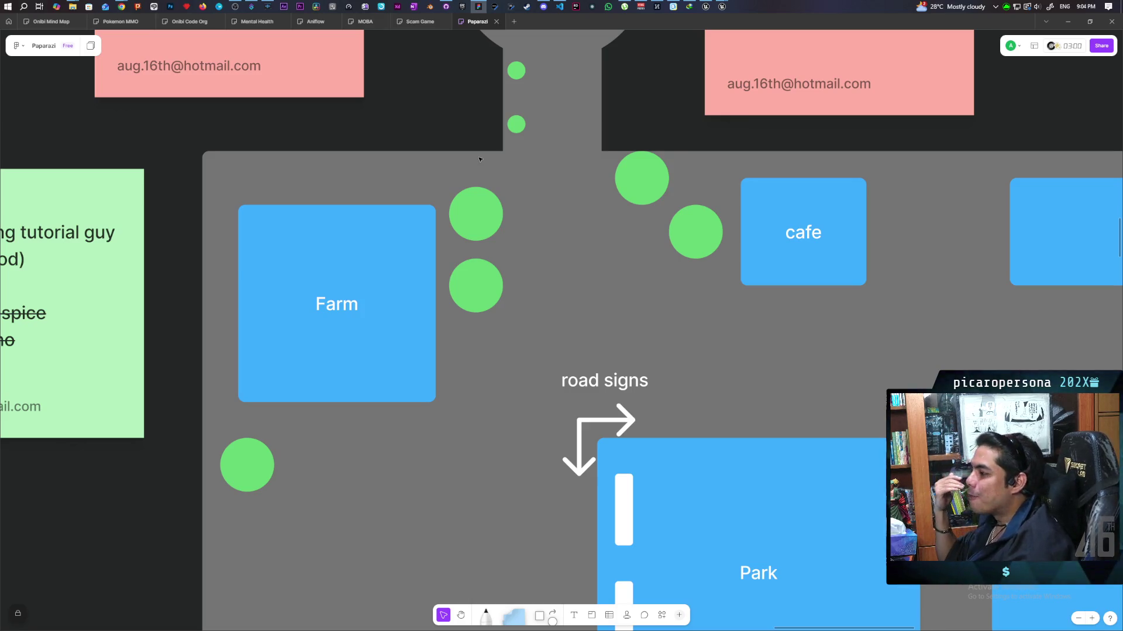
{"action": "left_click_drag", "start_coordinate": [777, 286], "coordinate": [672, 251]}
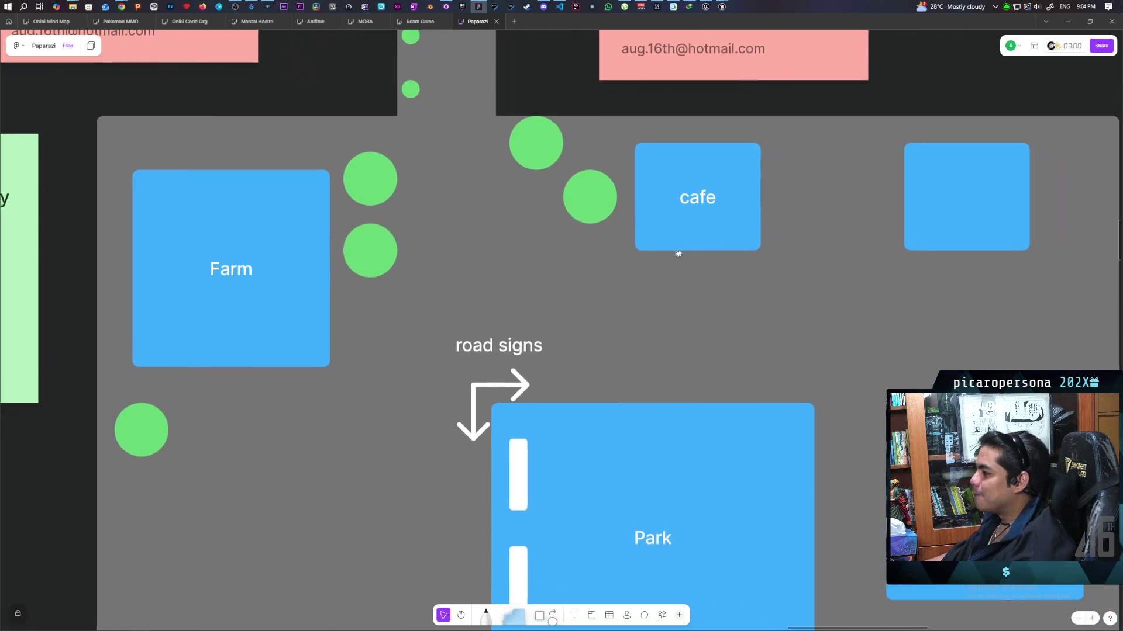
{"action": "mouse_move", "coordinate": [632, 338]}
{"action": "left_mouse_down"}
{"action": "mouse_move", "coordinate": [606, 254]}
{"action": "mouse_move", "coordinate": [593, 260]}
{"action": "left_mouse_up"}
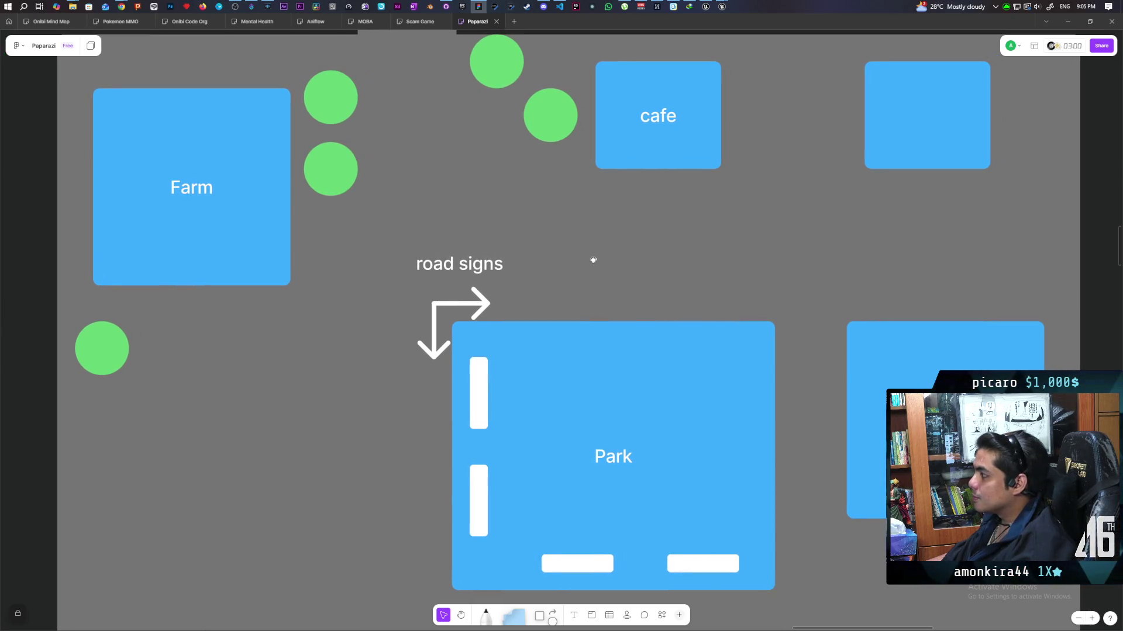
{"action": "scroll", "coordinate": [583, 257], "scroll_direction": "down", "scroll_amount": 3}
{"action": "scroll", "coordinate": [583, 257], "scroll_direction": "up", "scroll_amount": 1}
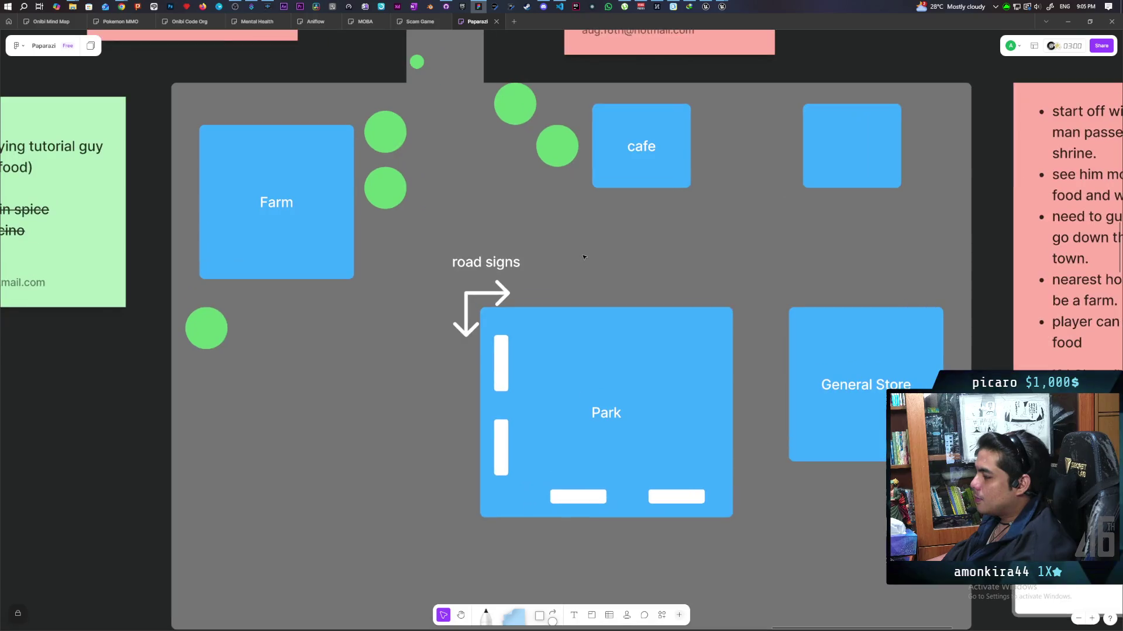
{"action": "scroll", "coordinate": [583, 257], "scroll_direction": "up", "scroll_amount": 5}
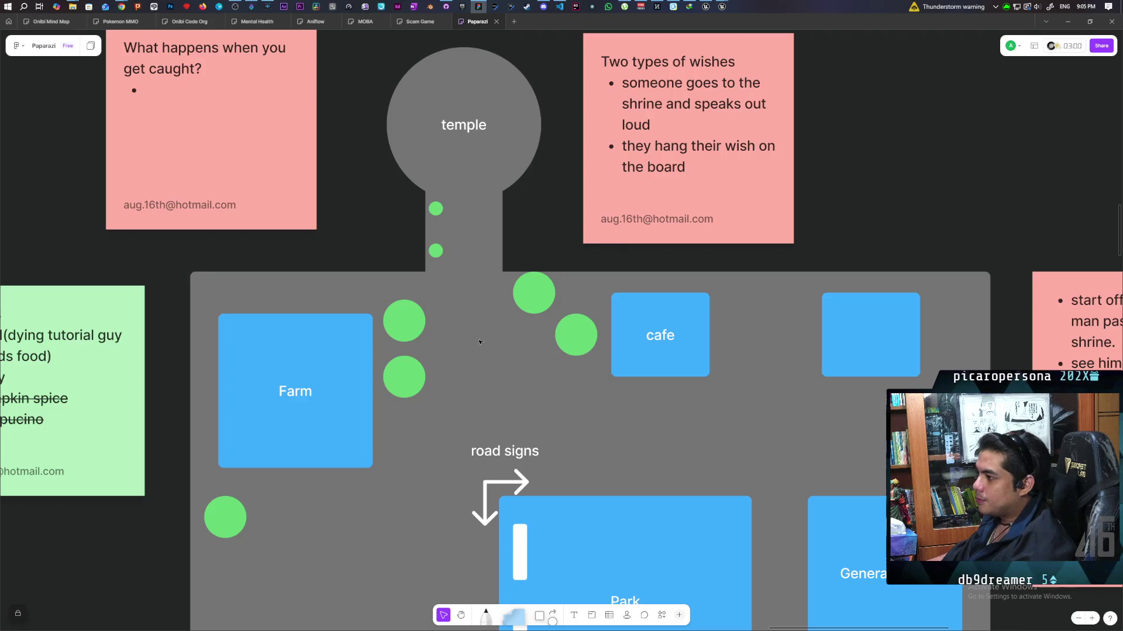
{"action": "scroll", "coordinate": [467, 292], "scroll_direction": "left", "scroll_amount": 1}
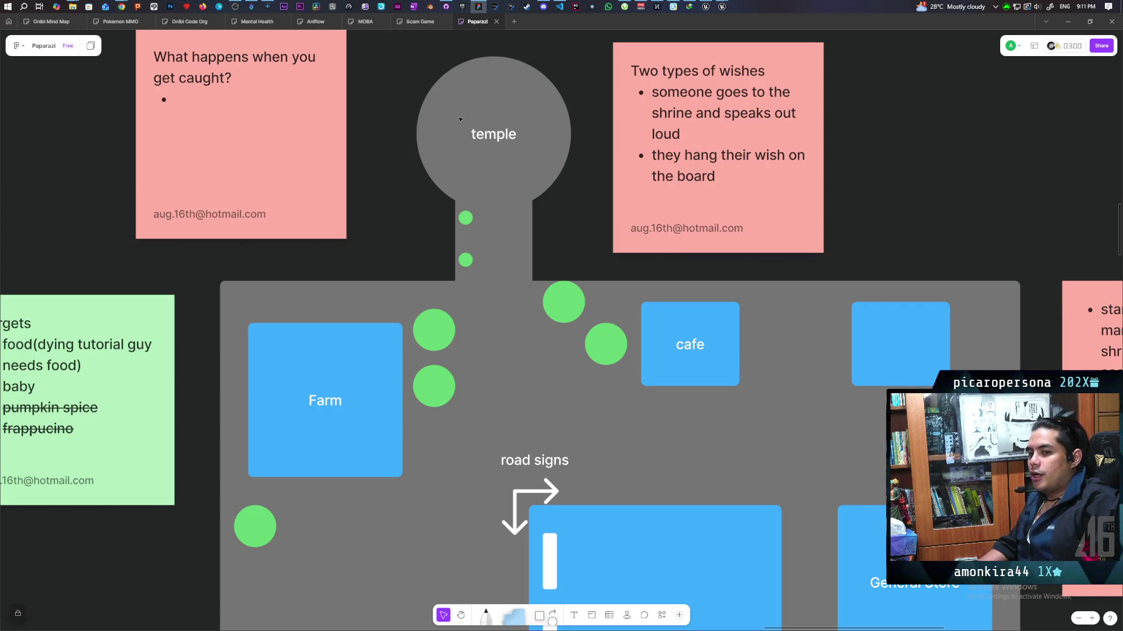
Pan the board left and down to the temple, farm and cafe map beside the Targets notes
{"action": "scroll", "coordinate": [324, 89], "scroll_direction": "left", "scroll_amount": 6}
{"action": "scroll", "coordinate": [325, 89], "scroll_direction": "down", "scroll_amount": 2}
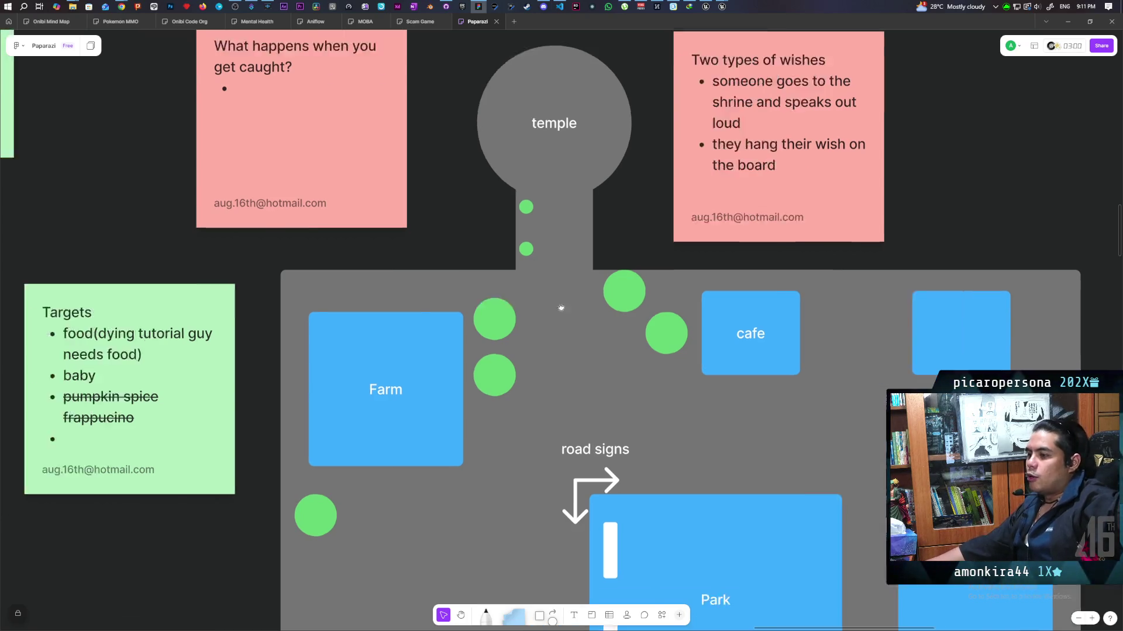
{"action": "left_click", "coordinate": [391, 327]}
{"action": "scroll", "coordinate": [717, 303], "scroll_direction": "up", "scroll_amount": 3}
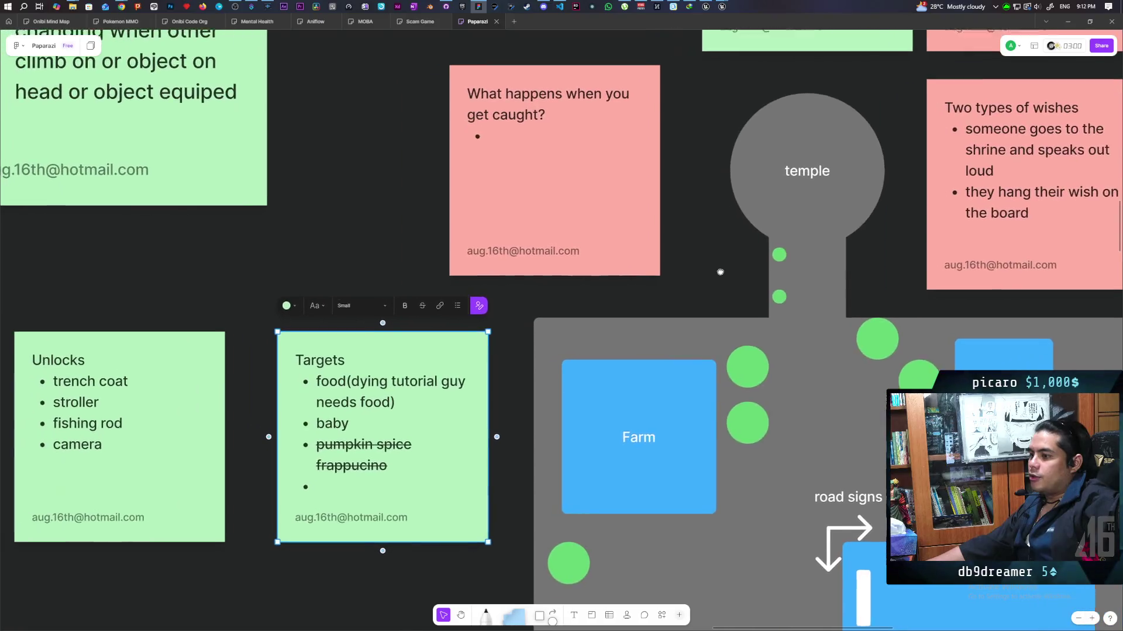
{"action": "scroll", "coordinate": [716, 303], "scroll_direction": "up", "scroll_amount": 1}
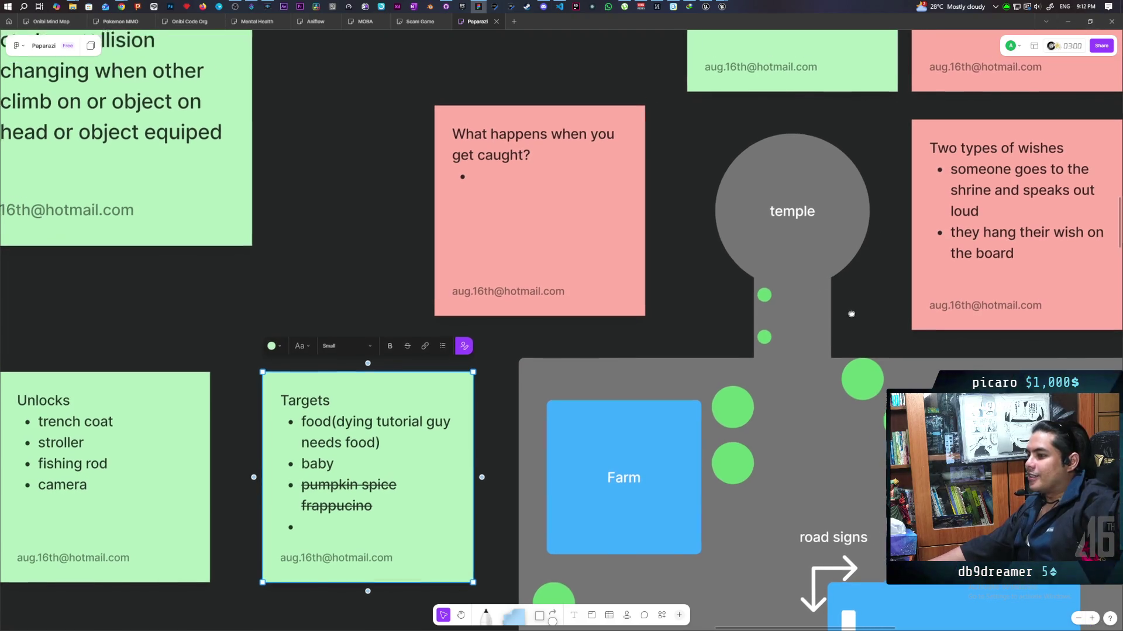
{"action": "scroll", "coordinate": [871, 314], "scroll_direction": "left", "scroll_amount": 2}
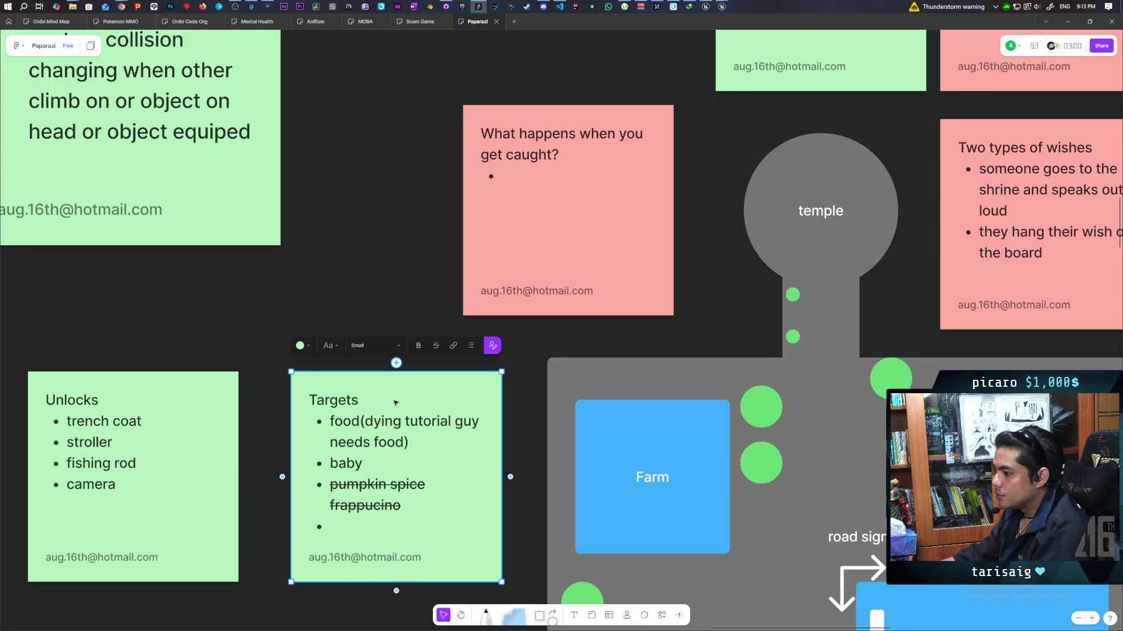
{"action": "left_click", "coordinate": [393, 401]}
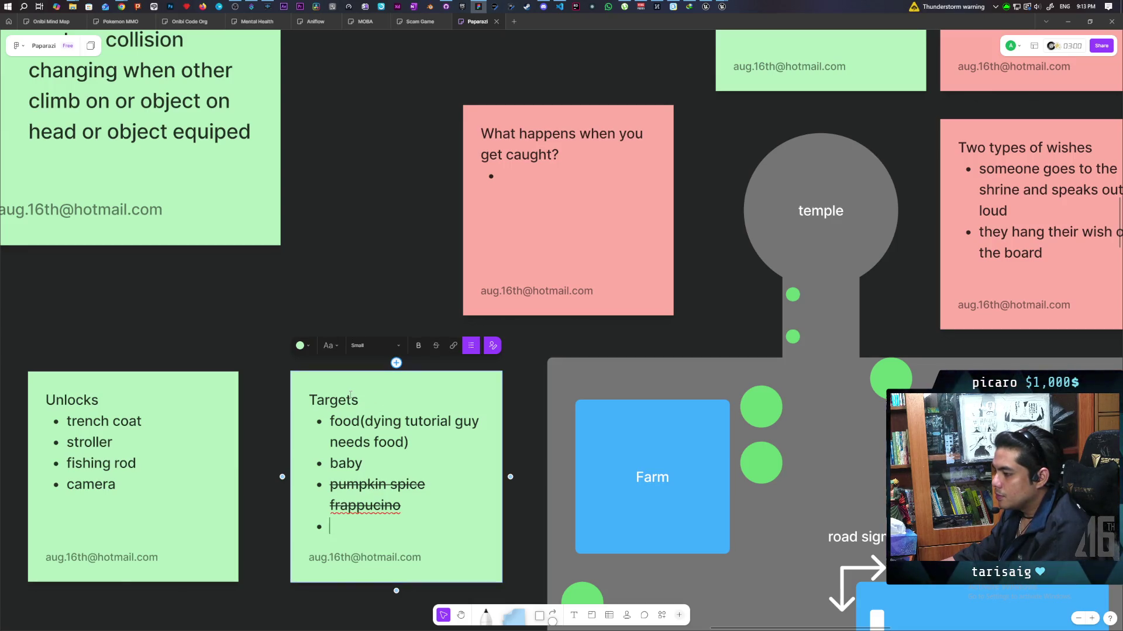
{"action": "key", "text": "Escape"}
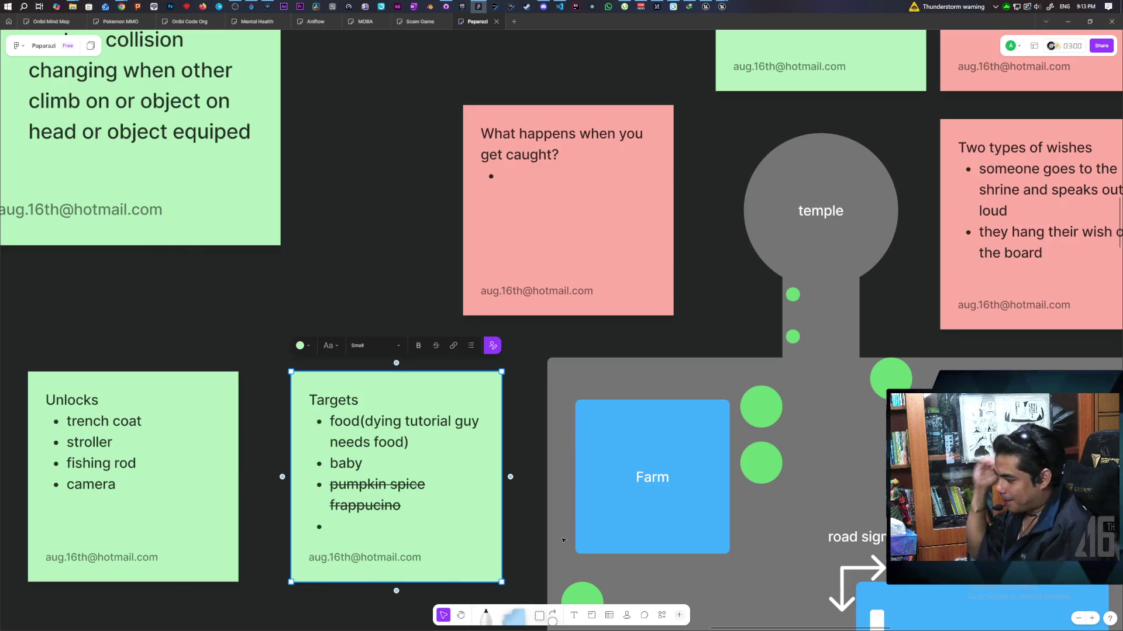
{"action": "left_click", "coordinate": [396, 302]}
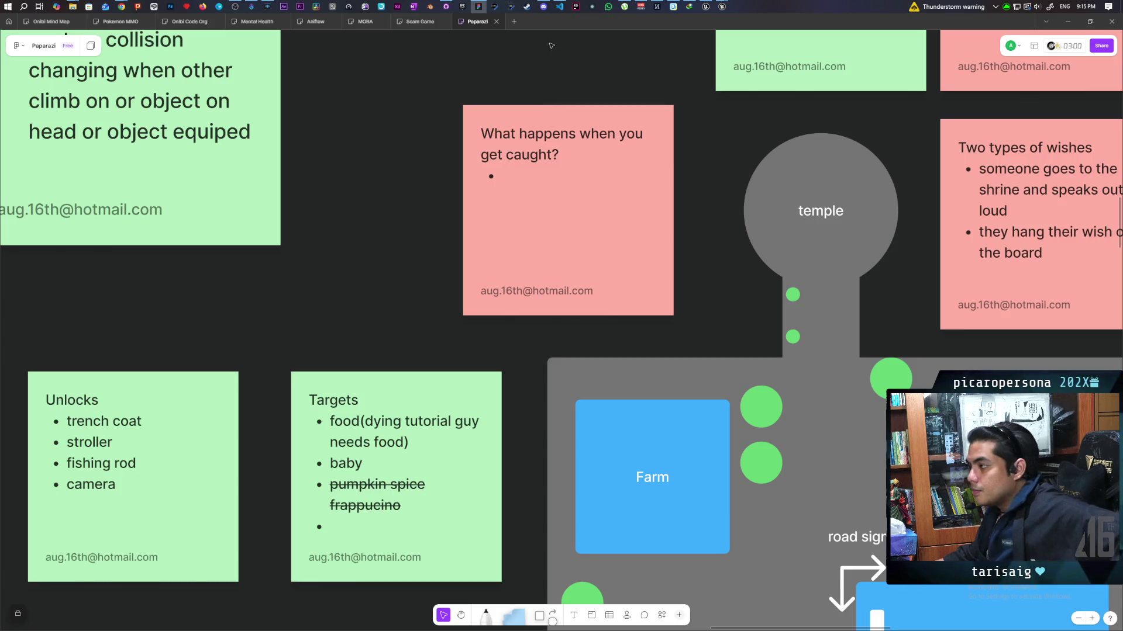
{"action": "mouse_move", "coordinate": [545, 11]}
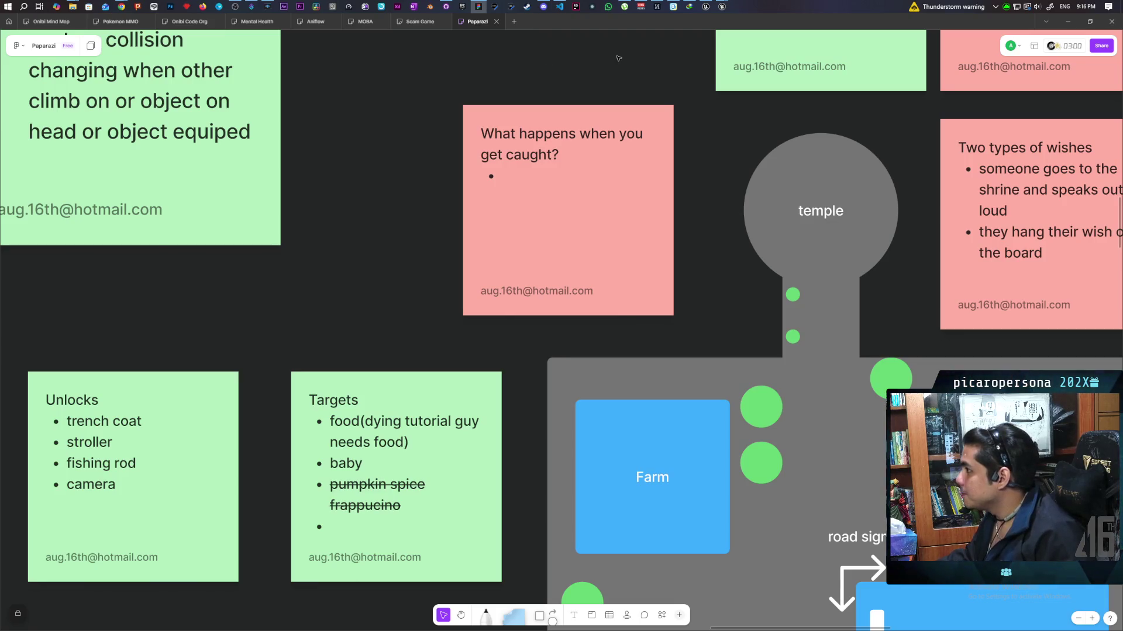
Disconnect from the Discord voice call and minimize Discord so the FigJam board is visible
{"action": "left_click", "coordinate": [543, 6]}
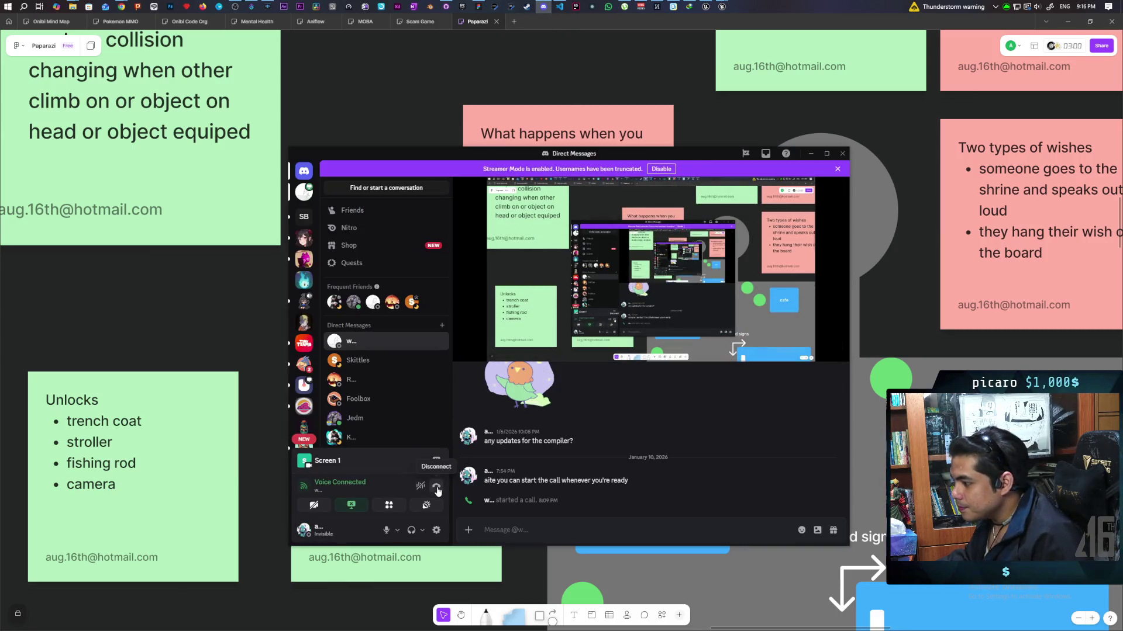
{"action": "left_click", "coordinate": [437, 486]}
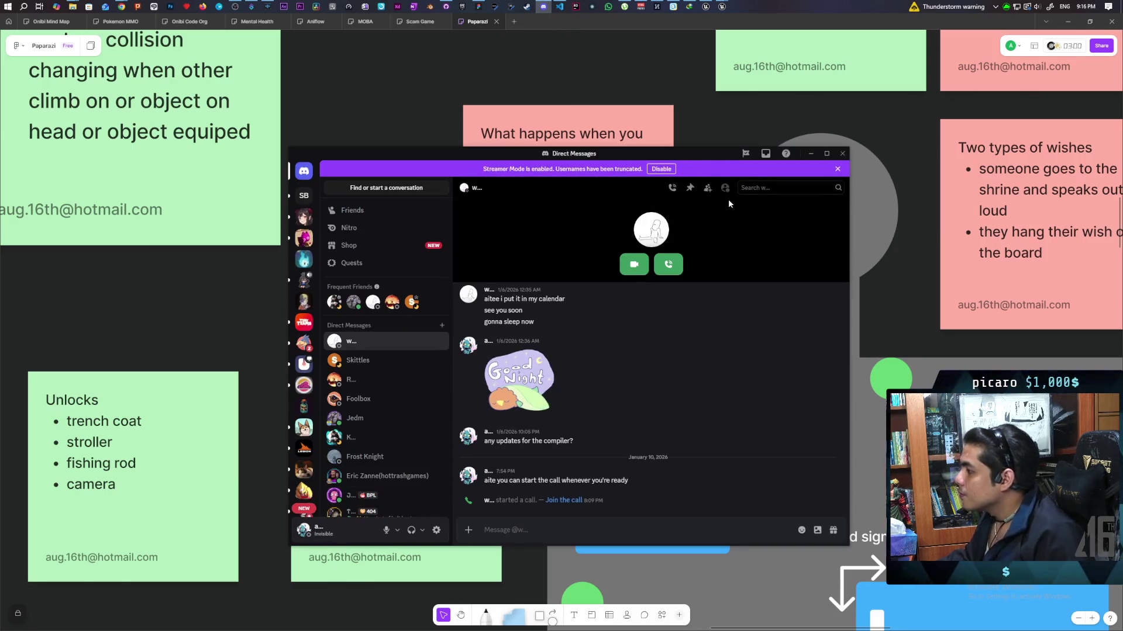
{"action": "left_click", "coordinate": [810, 154]}
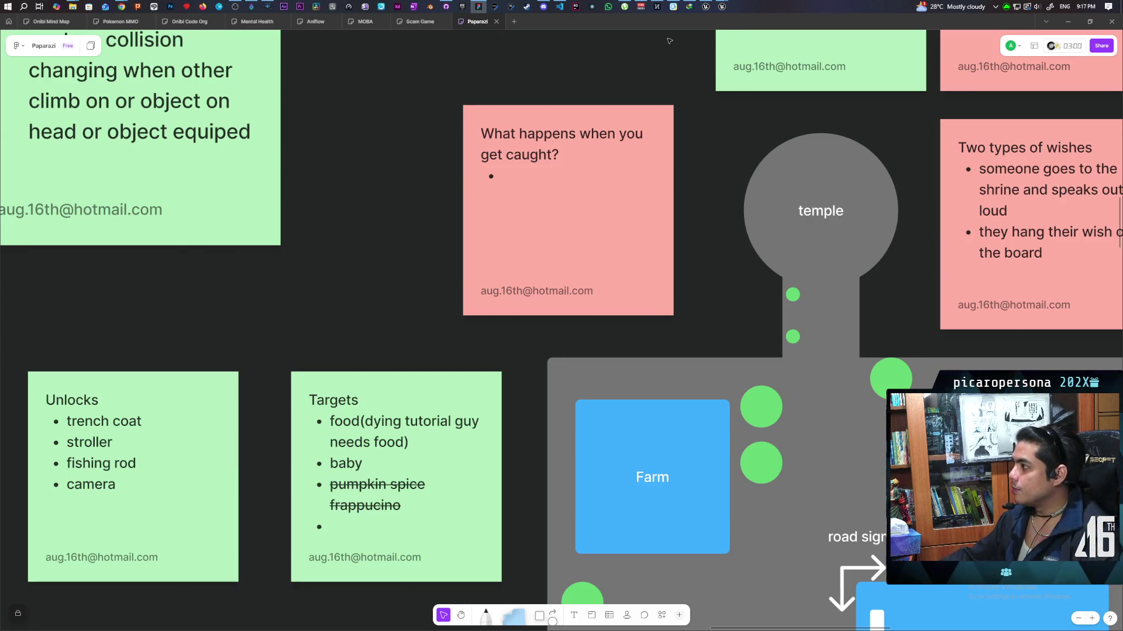
Switch to the Chrome window with the 'I Spent 2 Years Making An Unmarketable Game' devlog
{"action": "mouse_move", "coordinate": [724, 4]}
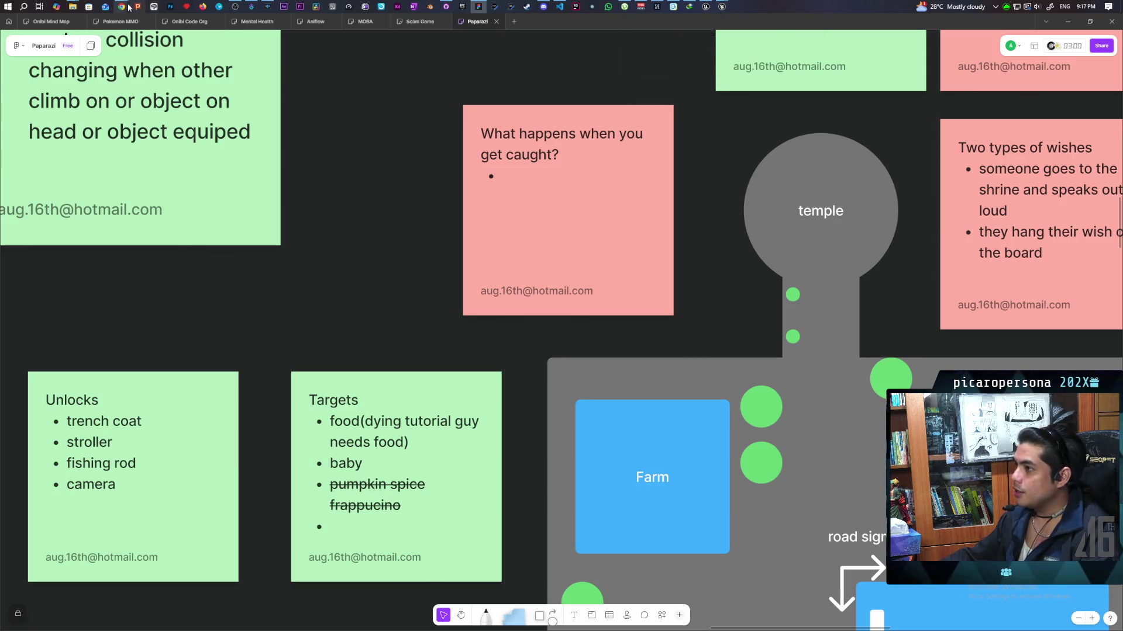
{"action": "mouse_move", "coordinate": [129, 6]}
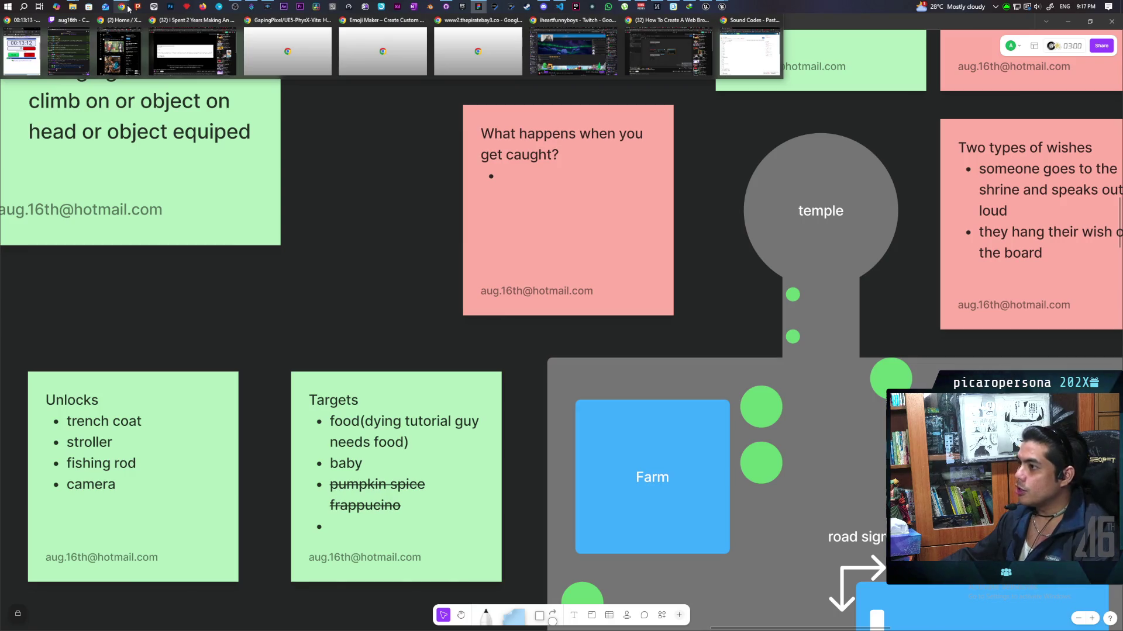
{"action": "left_click", "coordinate": [193, 52]}
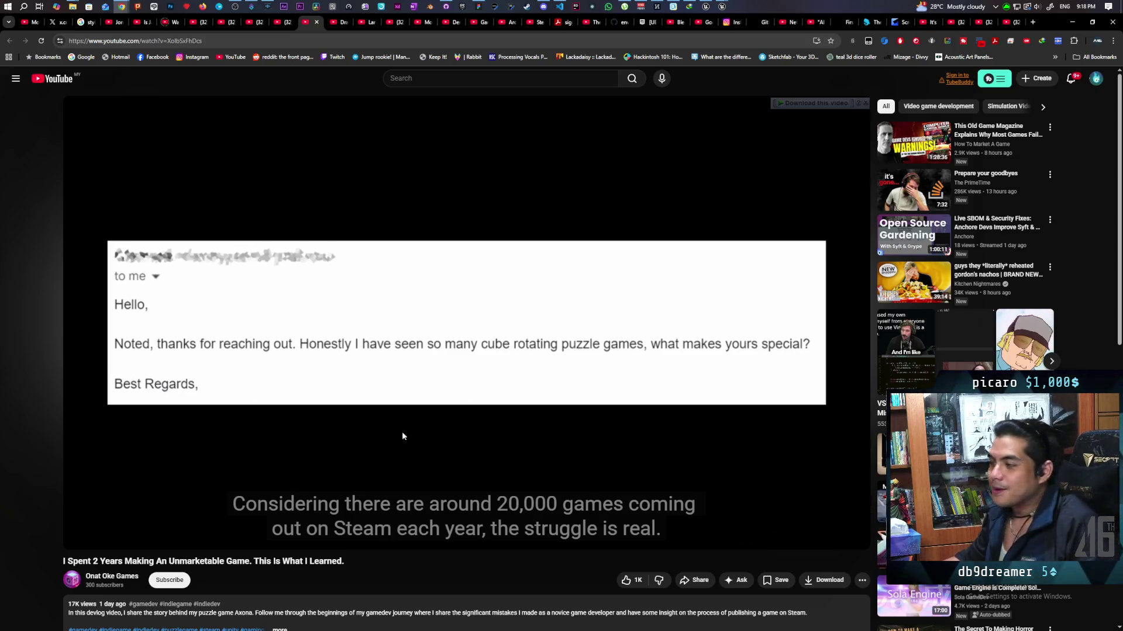
Switch to the Twitch stream window and open its Software and Game Development category
{"action": "mouse_move", "coordinate": [121, 7]}
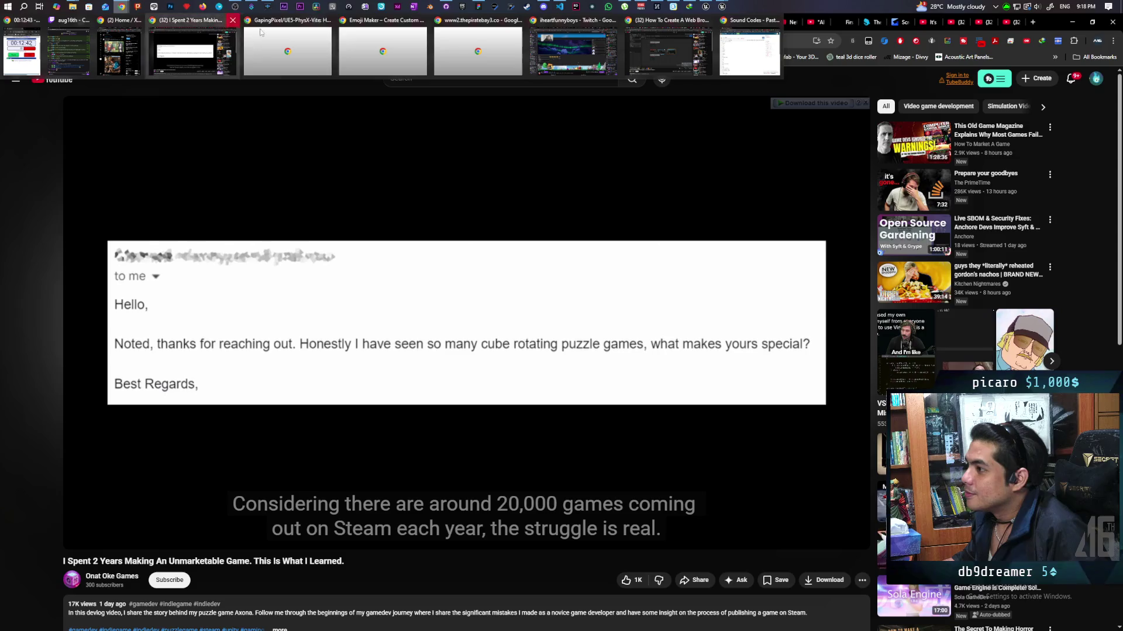
{"action": "left_click", "coordinate": [573, 52]}
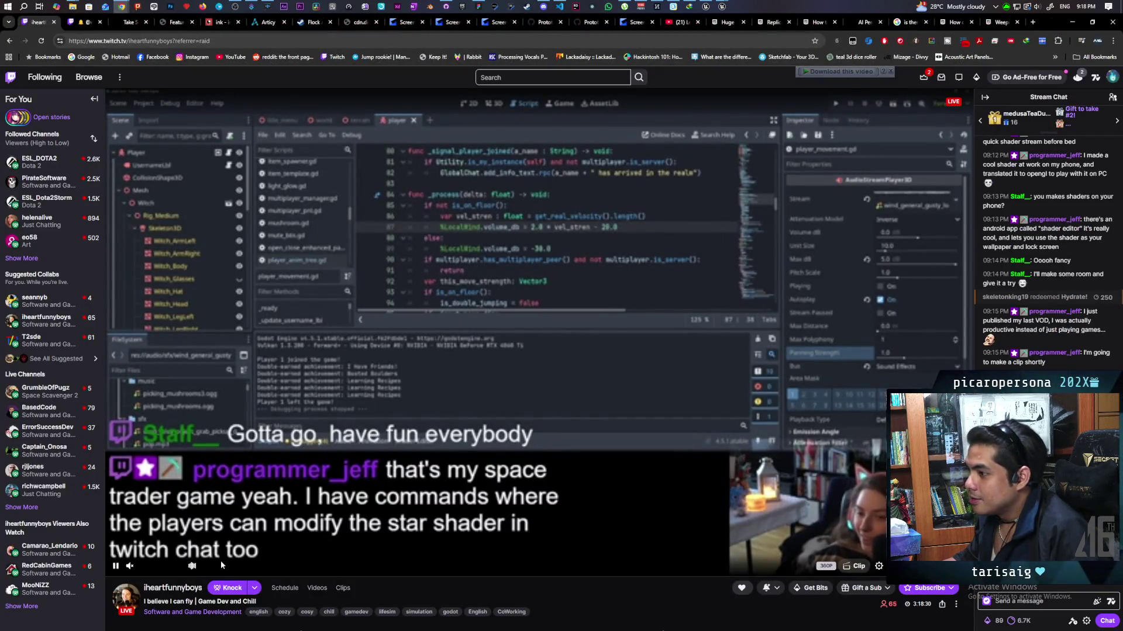
{"action": "left_click", "coordinate": [161, 612]}
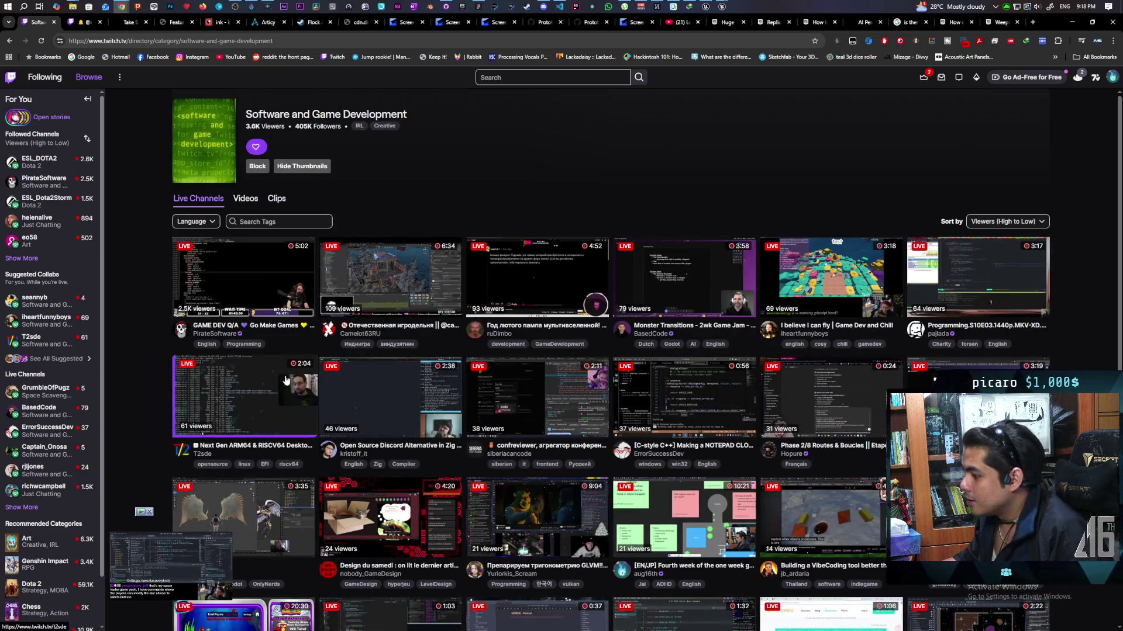
Scroll the live game-dev channels, expand Followed Channels, and open a live followed streamer
{"action": "scroll", "coordinate": [270, 341], "scroll_direction": "down", "scroll_amount": 1}
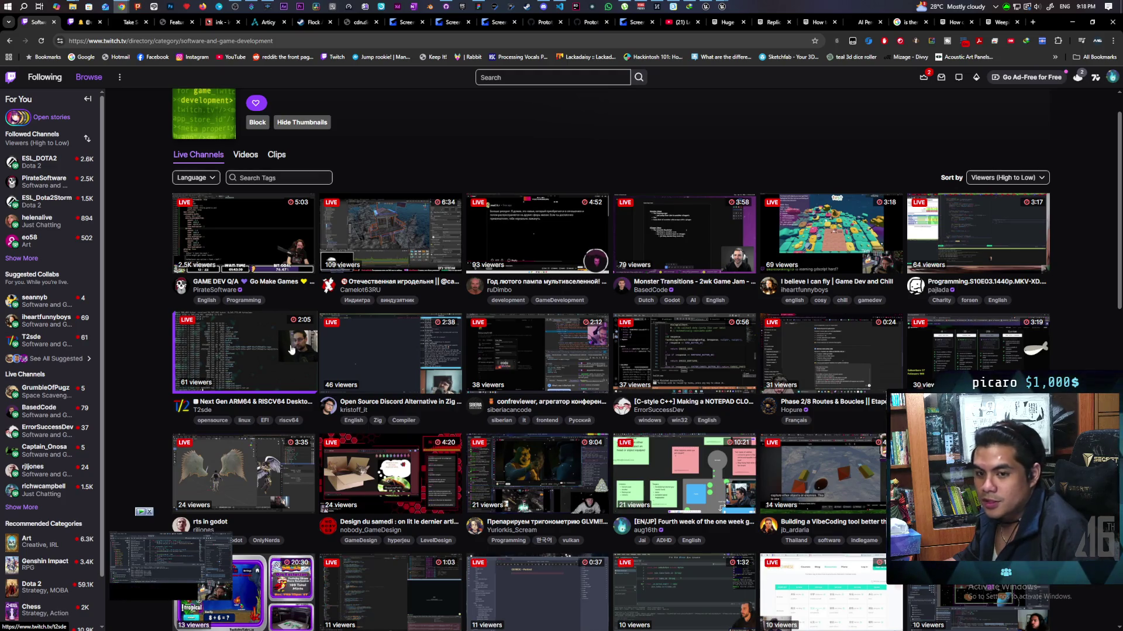
{"action": "scroll", "coordinate": [329, 343], "scroll_direction": "down", "scroll_amount": 2}
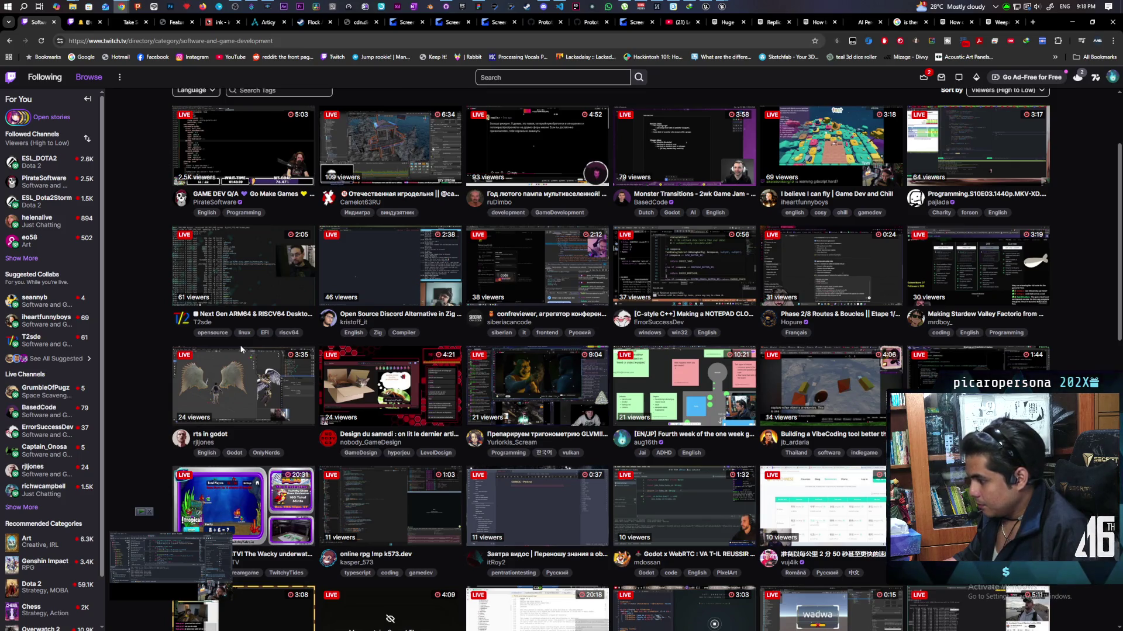
{"action": "scroll", "coordinate": [240, 349], "scroll_direction": "down", "scroll_amount": 2}
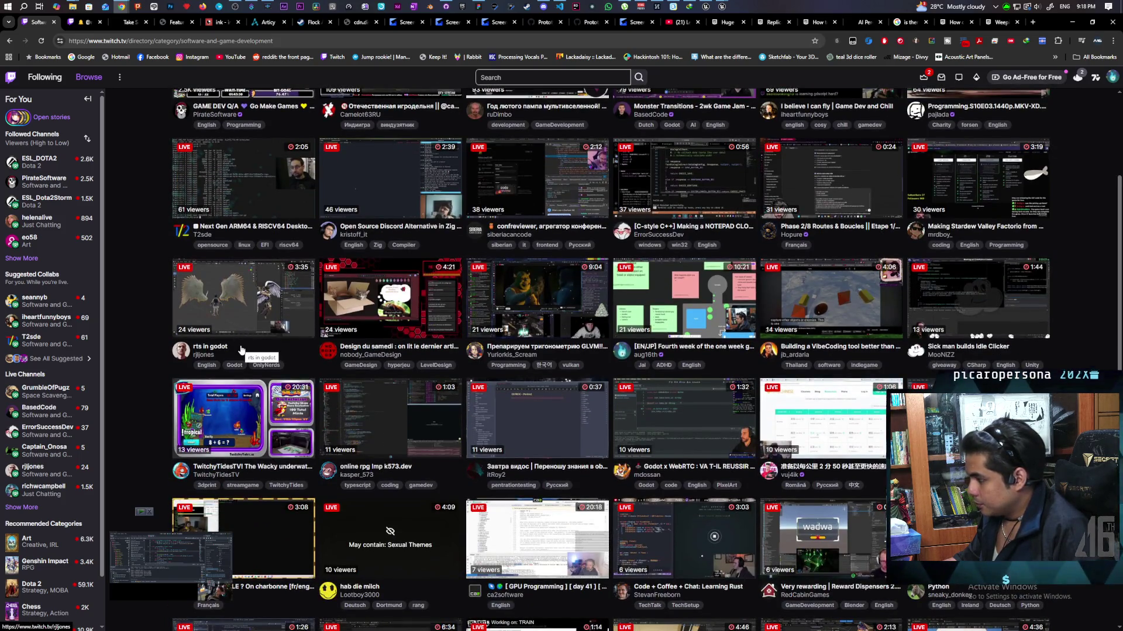
{"action": "scroll", "coordinate": [240, 349], "scroll_direction": "up", "scroll_amount": 3}
{"action": "left_click", "coordinate": [22, 258]}
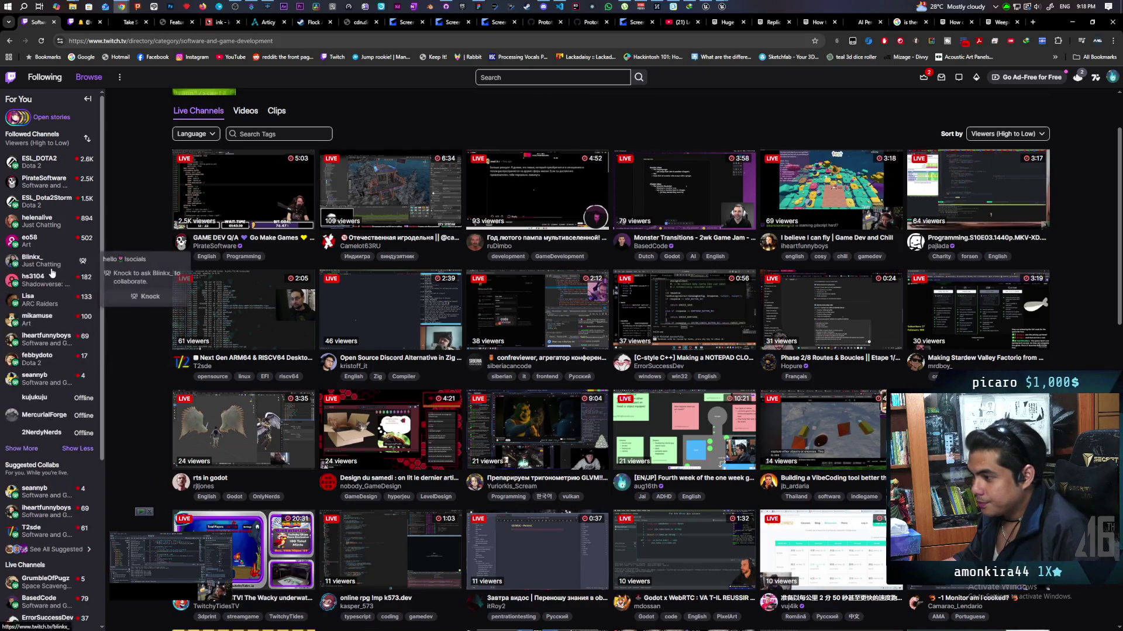
{"action": "left_click", "coordinate": [49, 385]}
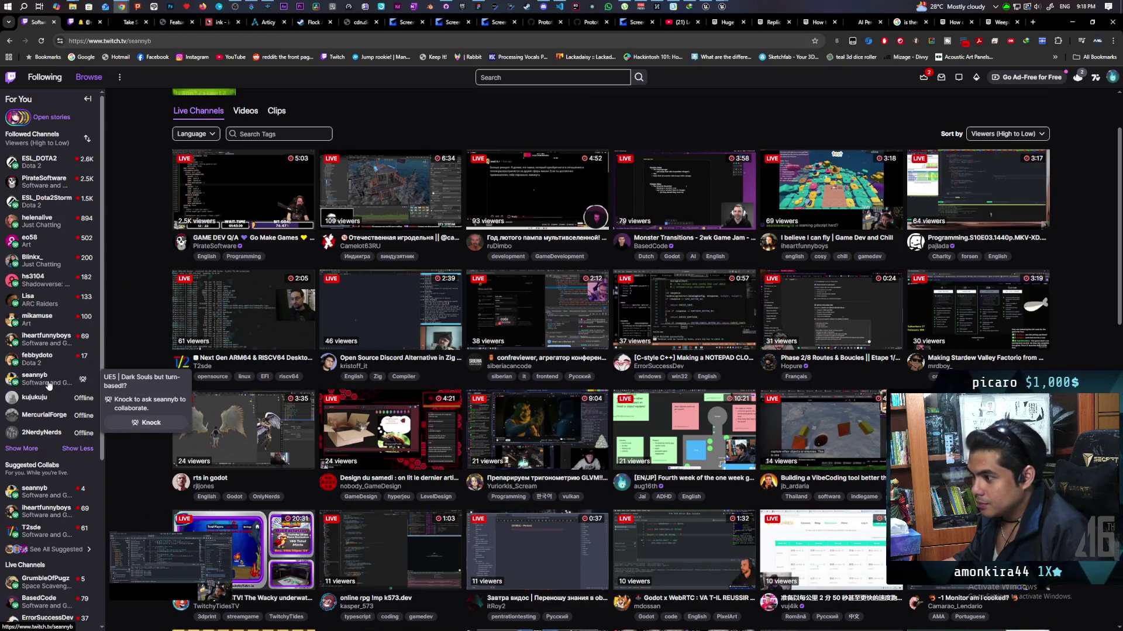